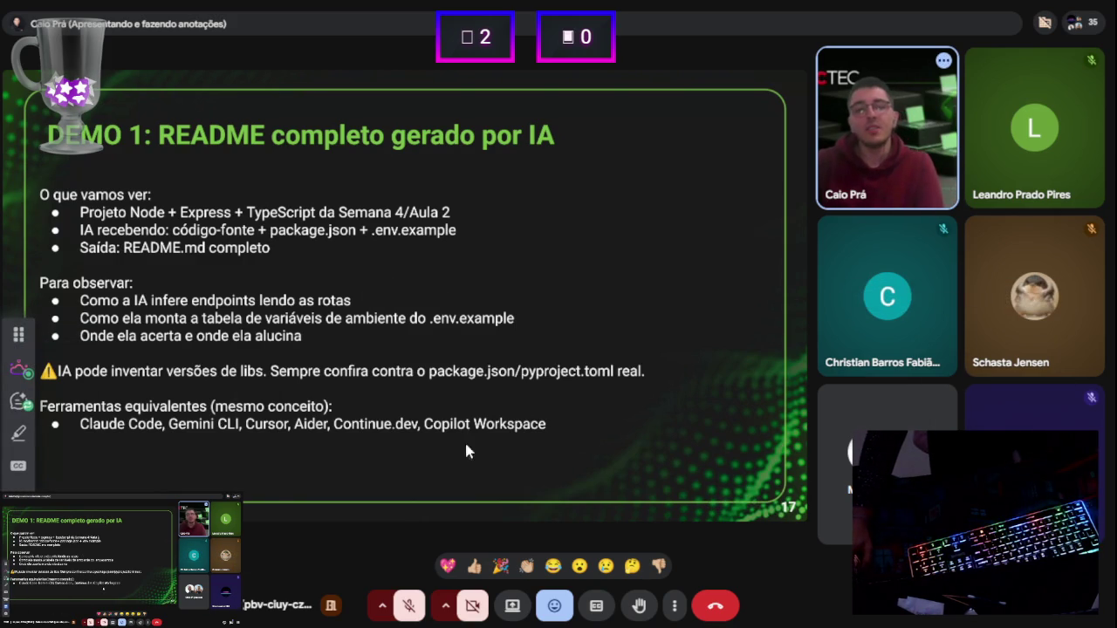
Open the meeting chat alongside the shared terminal.
{"action": "key", "text": "ctrl+alt+c"}
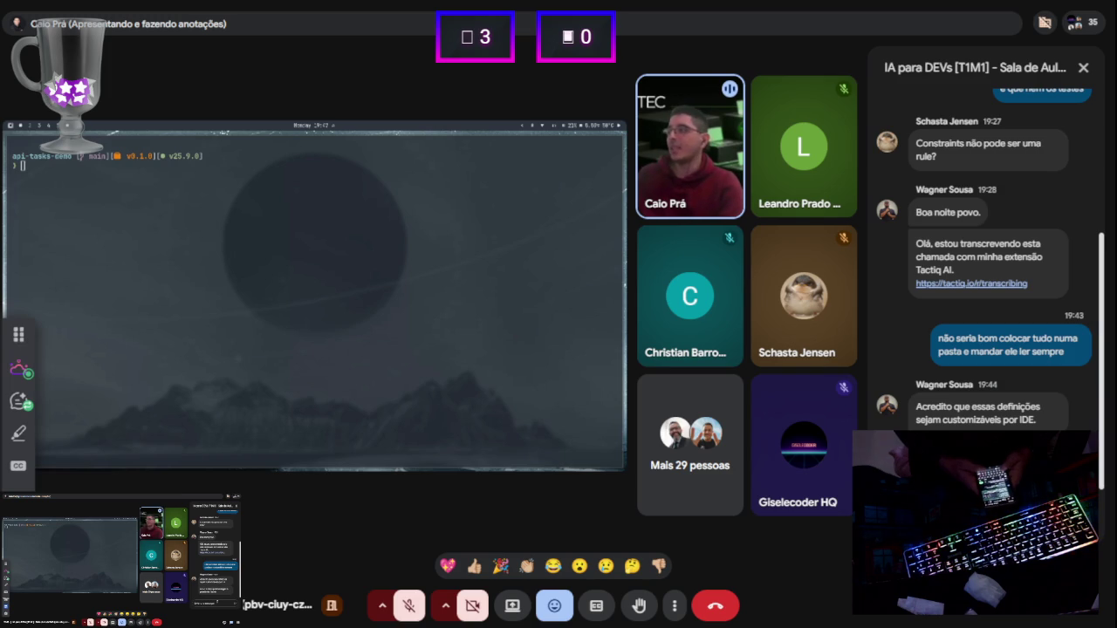
In the shared terminal, list the project files and print the contents of .env.example.
{"action": "left_click", "coordinate": [222, 320]}
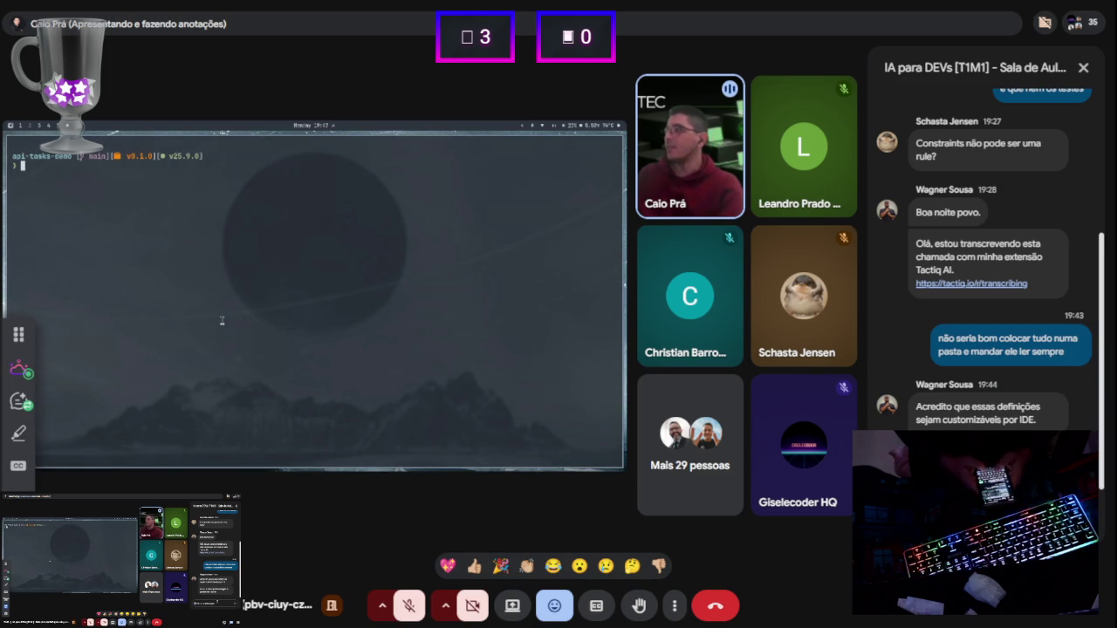
{"action": "type", "text": "ls"}
{"action": "key", "text": "Return"}
{"action": "type", "text": "cat .env"}
{"action": "key", "text": "Tab"}
{"action": "key", "text": "Tab"}
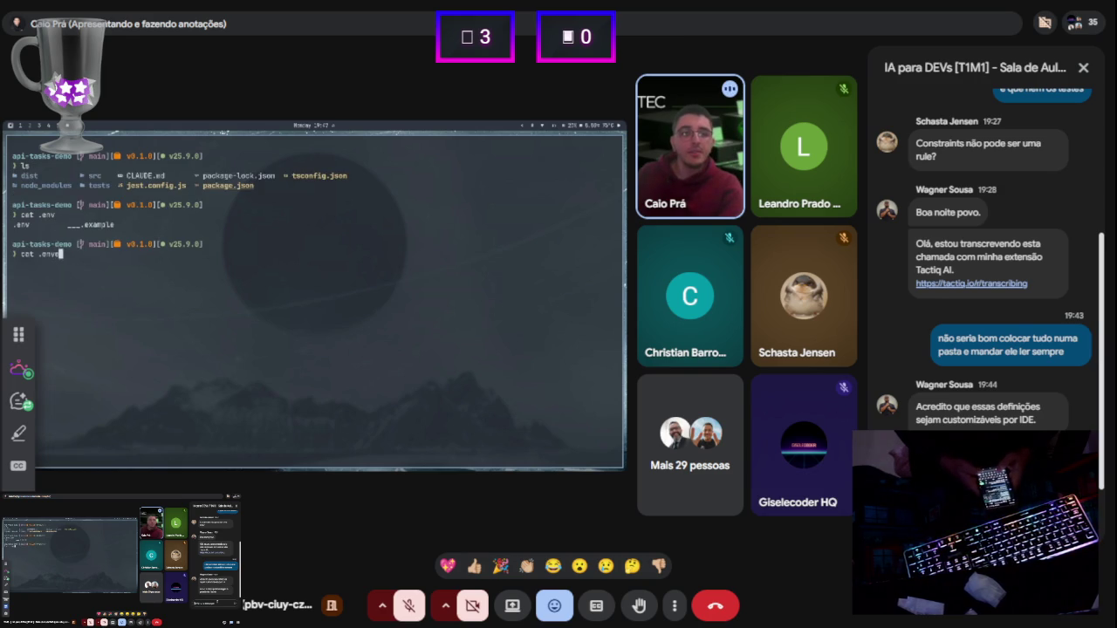
{"action": "type", "text": ".example"}
{"action": "key", "text": "Return"}
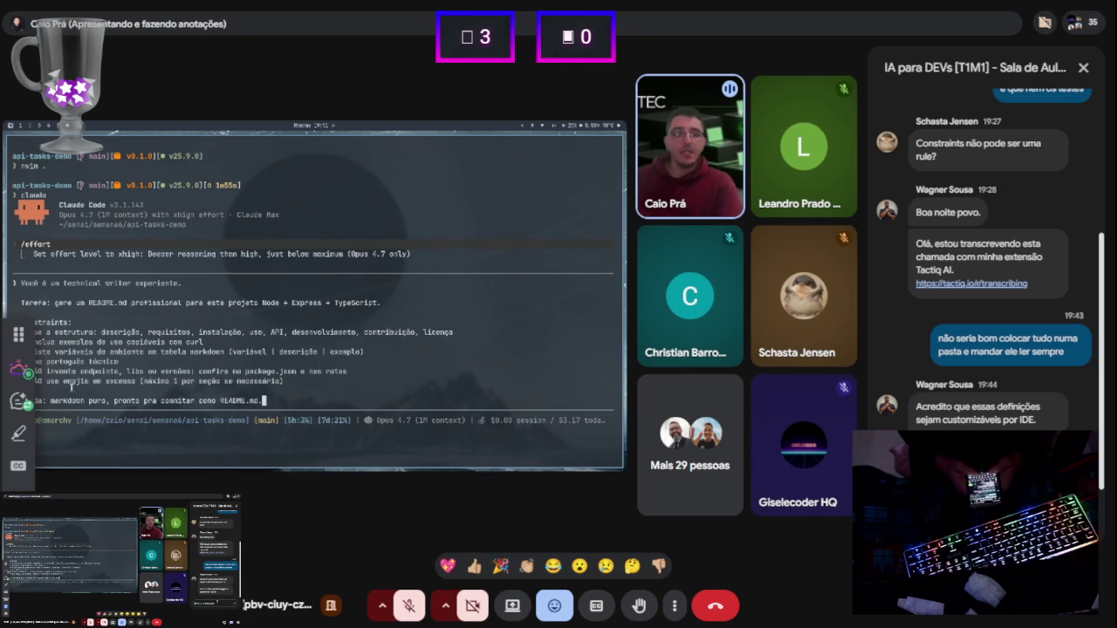
Add a blank new line at the end of the README prompt.
{"action": "key", "text": "shift+Return"}
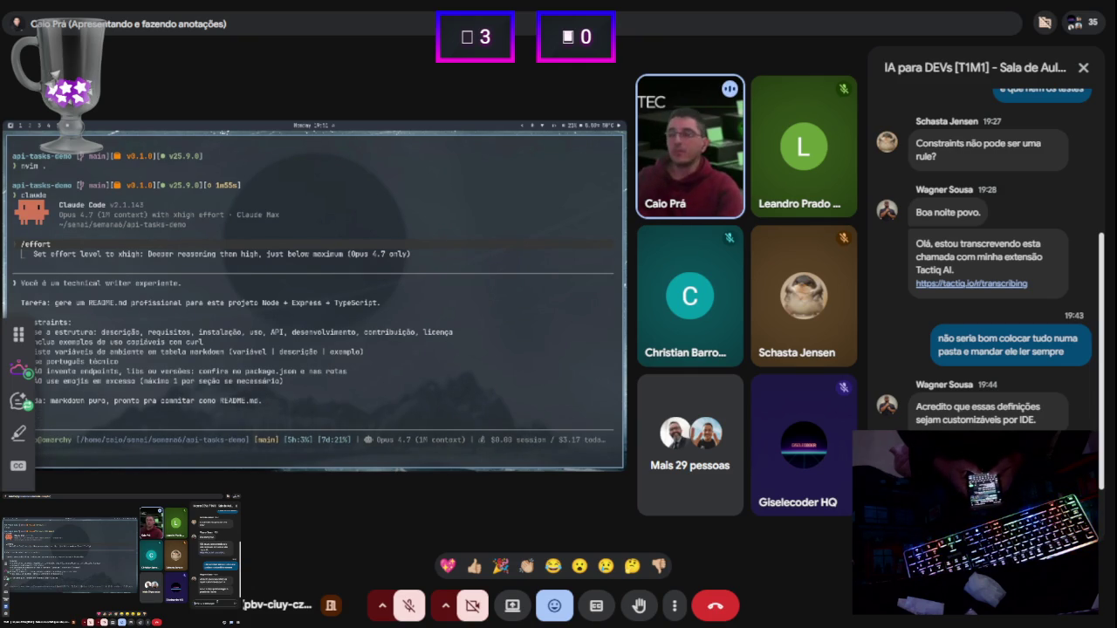
{"action": "type", "text": "Obs:os arquivos: @"}
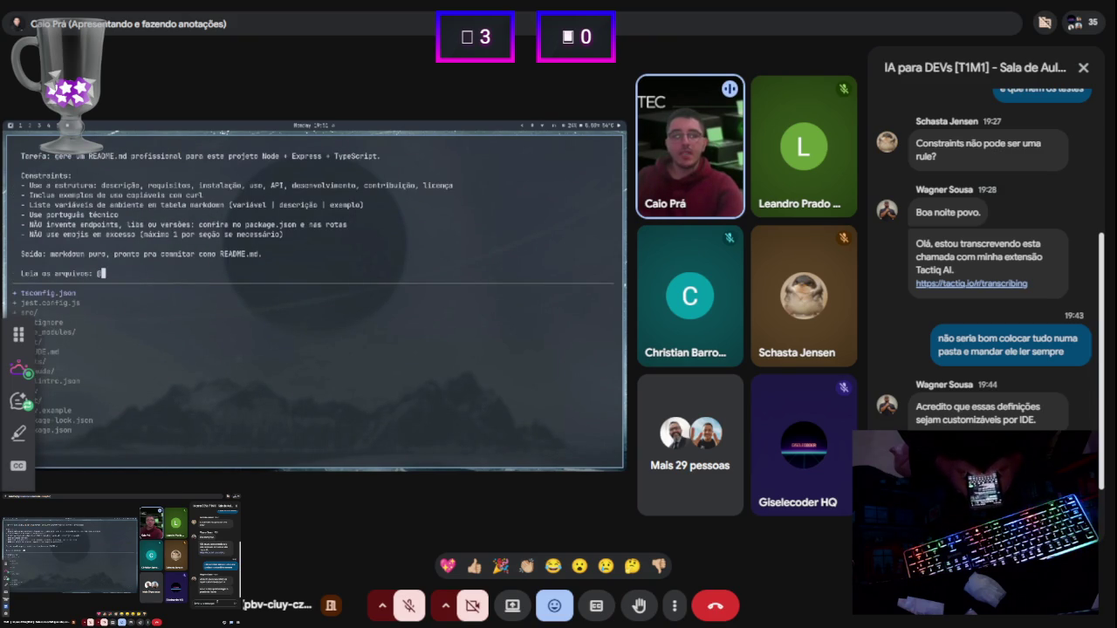
{"action": "key", "text": "Down"}
{"action": "key", "text": "Down"}
{"action": "key", "text": "Down"}
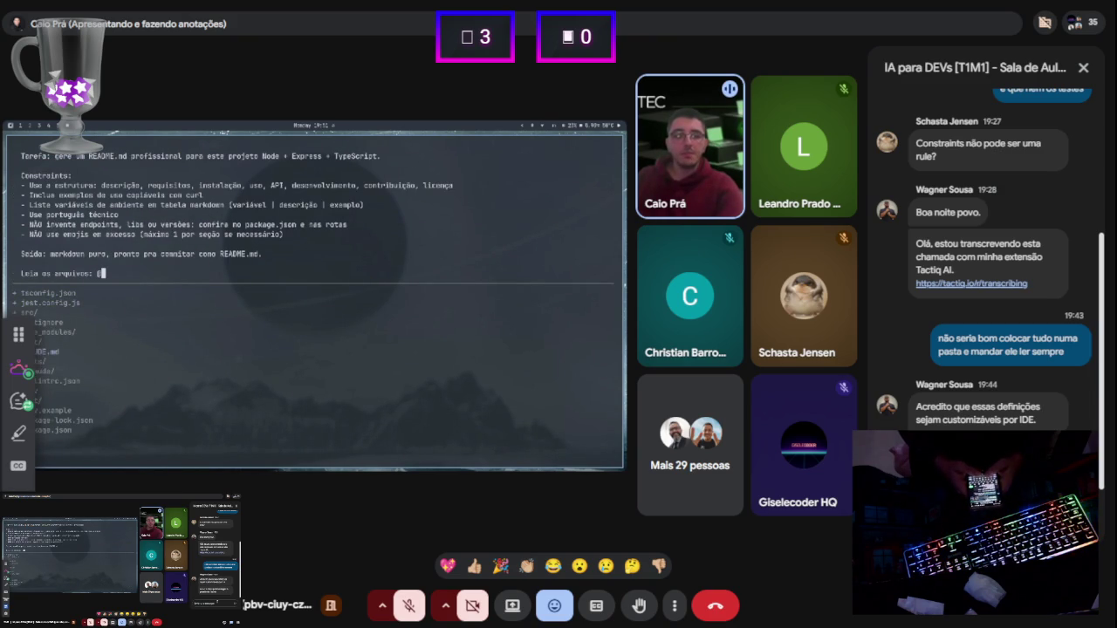
{"action": "key", "text": "Tab"}
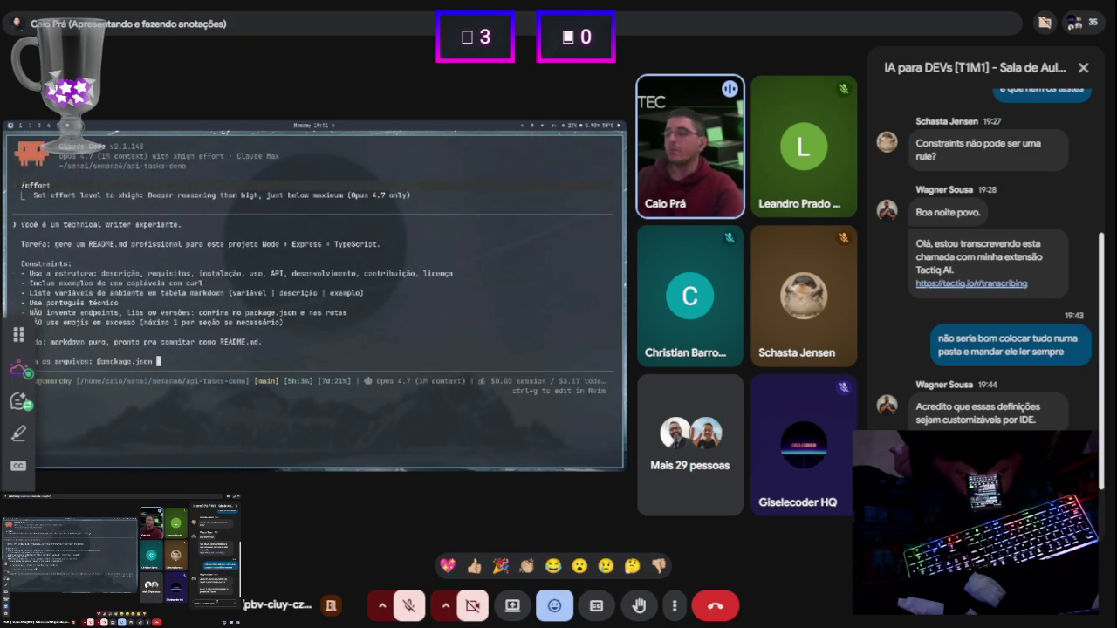
{"action": "type", "text": ", @.env"}
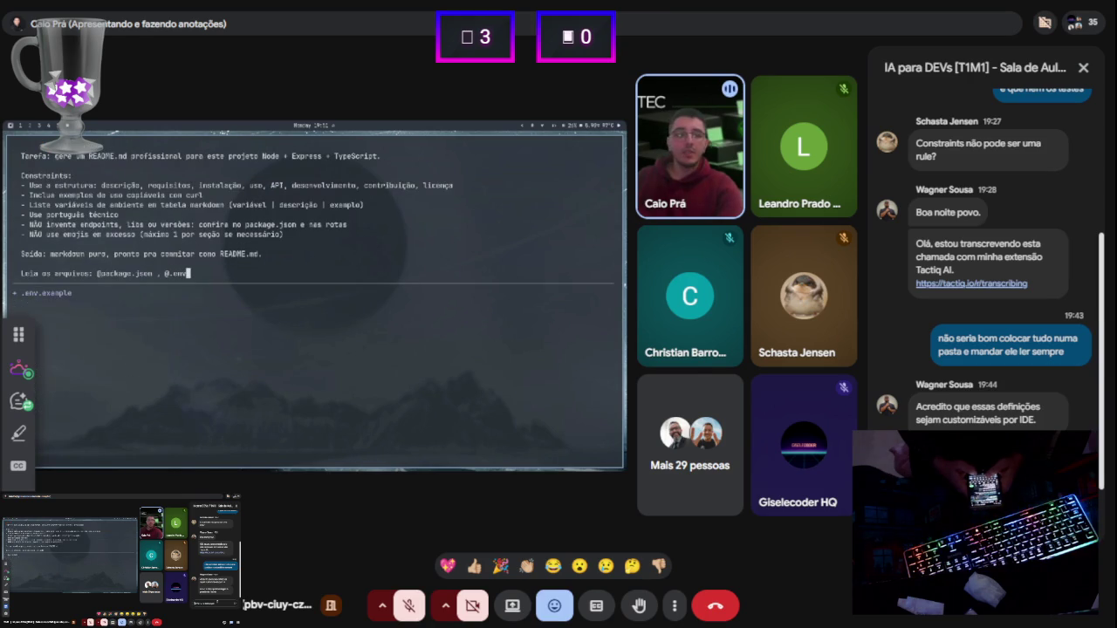
{"action": "key", "text": "Tab"}
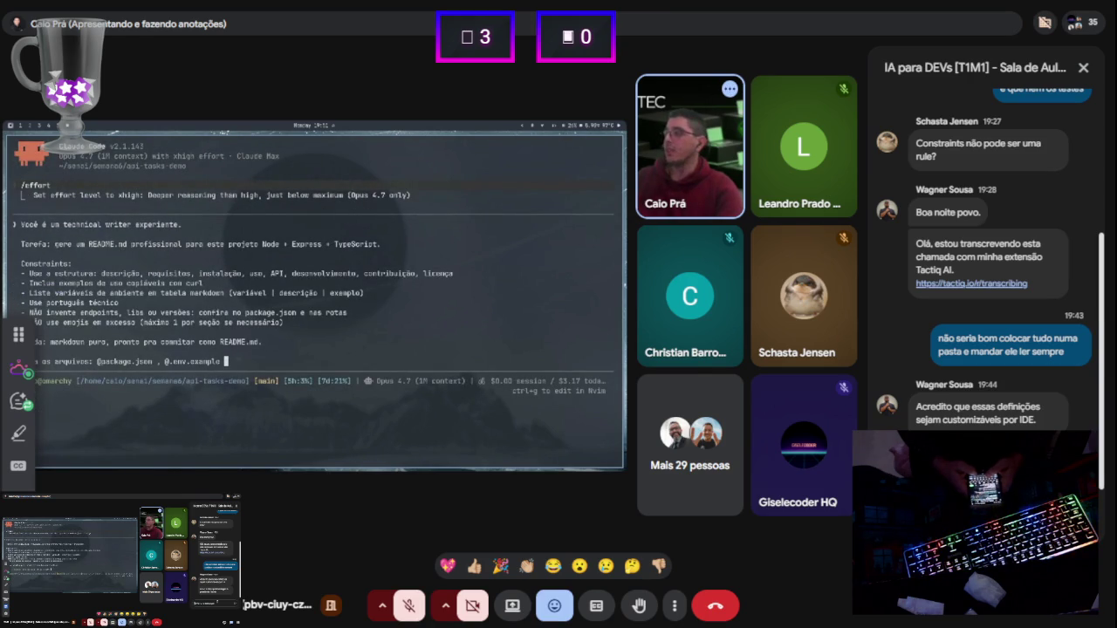
{"action": "type", "text": ", @rou"}
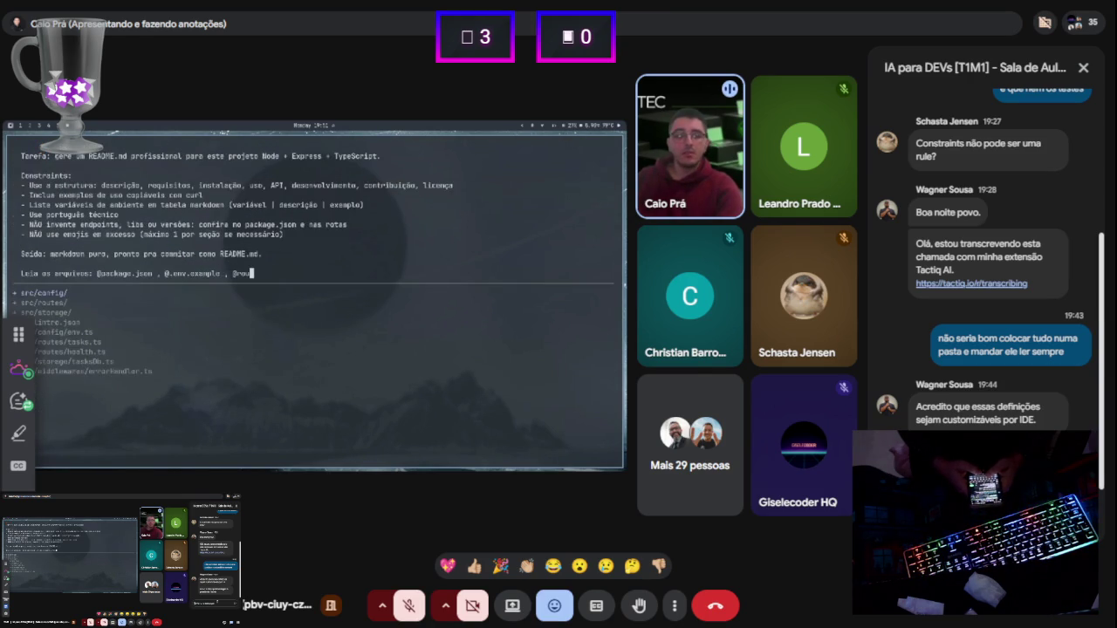
{"action": "key", "text": "Tab"}
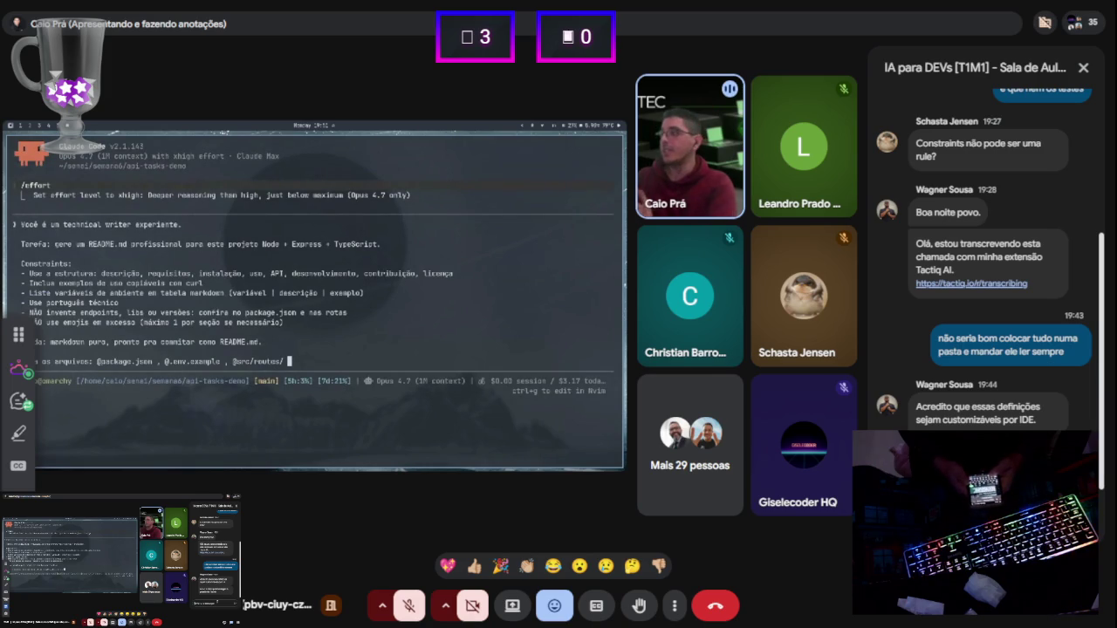
{"action": "type", "text": "@ser"}
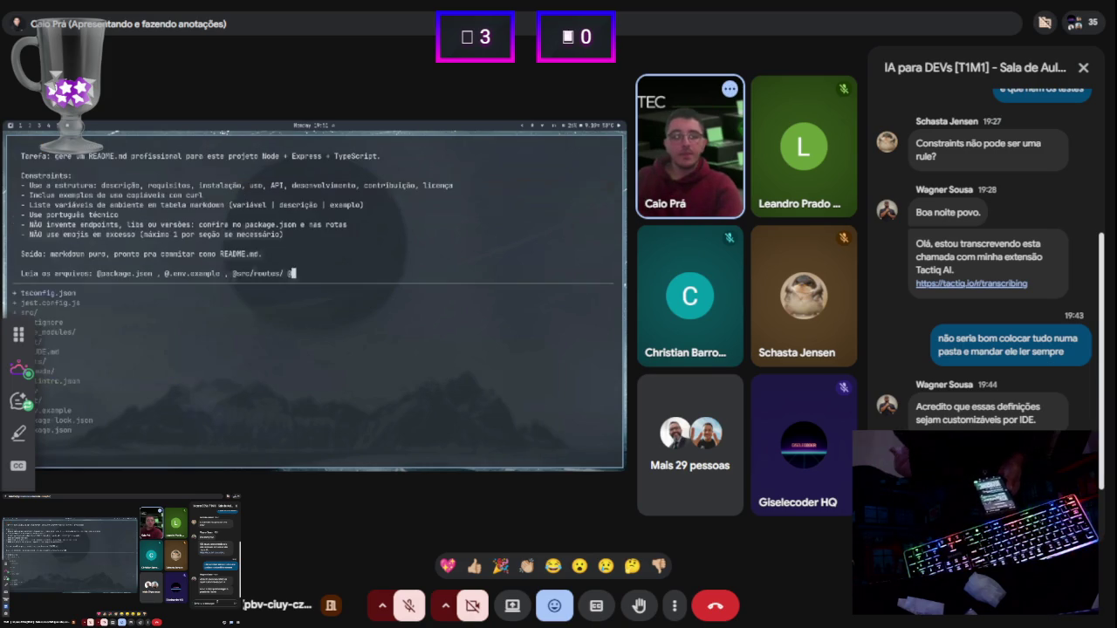
{"action": "key", "text": "BackSpace"}
{"action": "key", "text": "BackSpace"}
{"action": "key", "text": "BackSpace"}
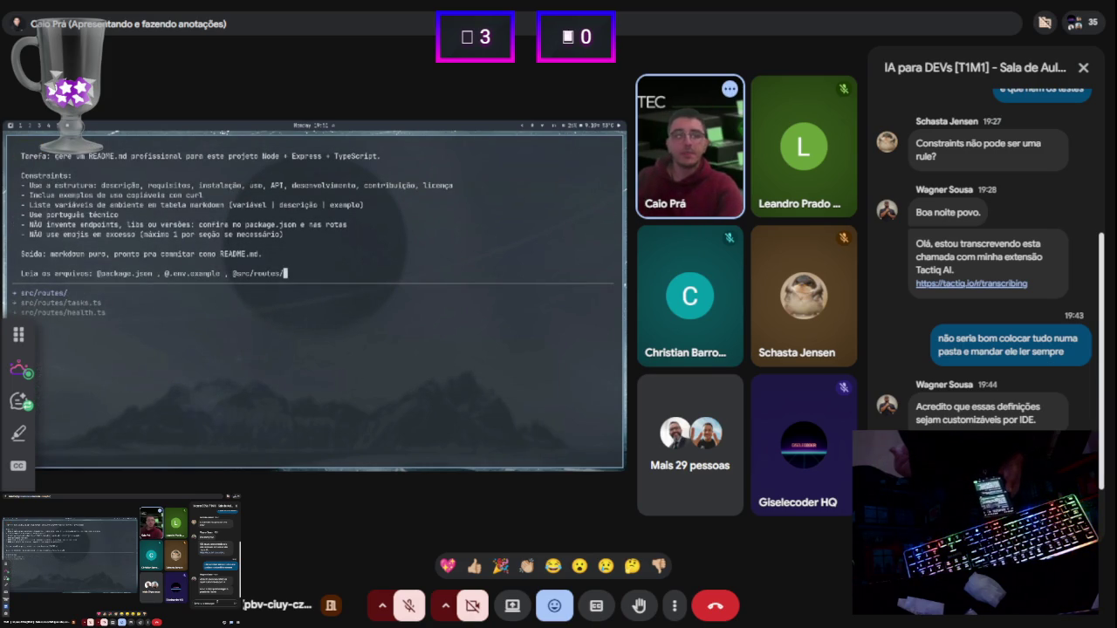
{"action": "key", "text": "Return"}
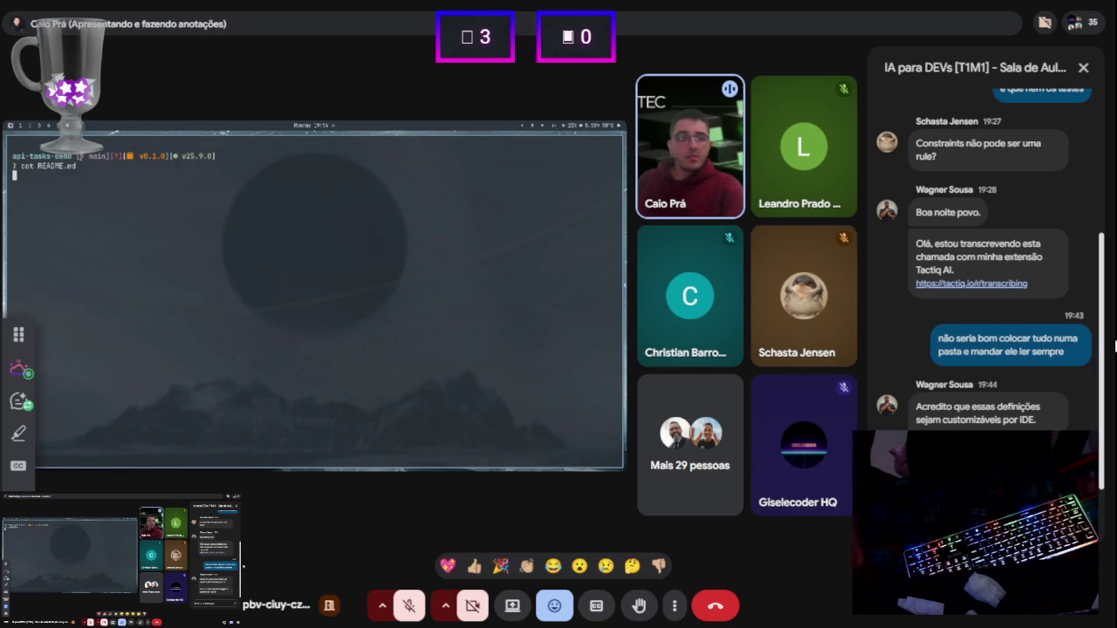
{"action": "left_click", "coordinate": [1084, 68]}
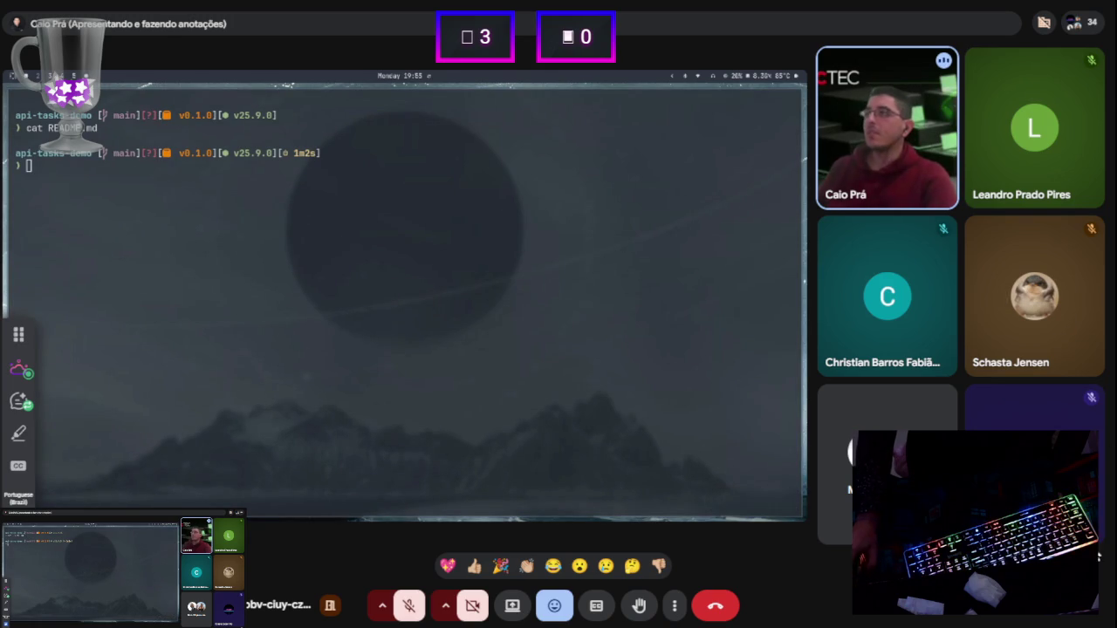
Open the Meet chat panel and close it again.
{"action": "left_click", "coordinate": [1058, 618]}
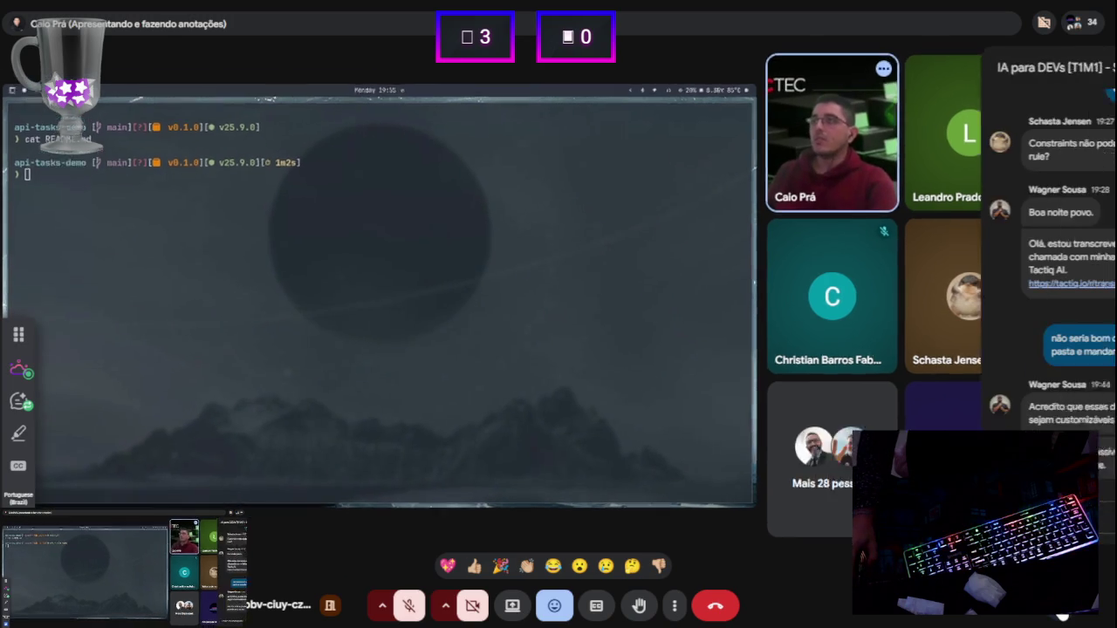
{"action": "left_click", "coordinate": [1063, 617]}
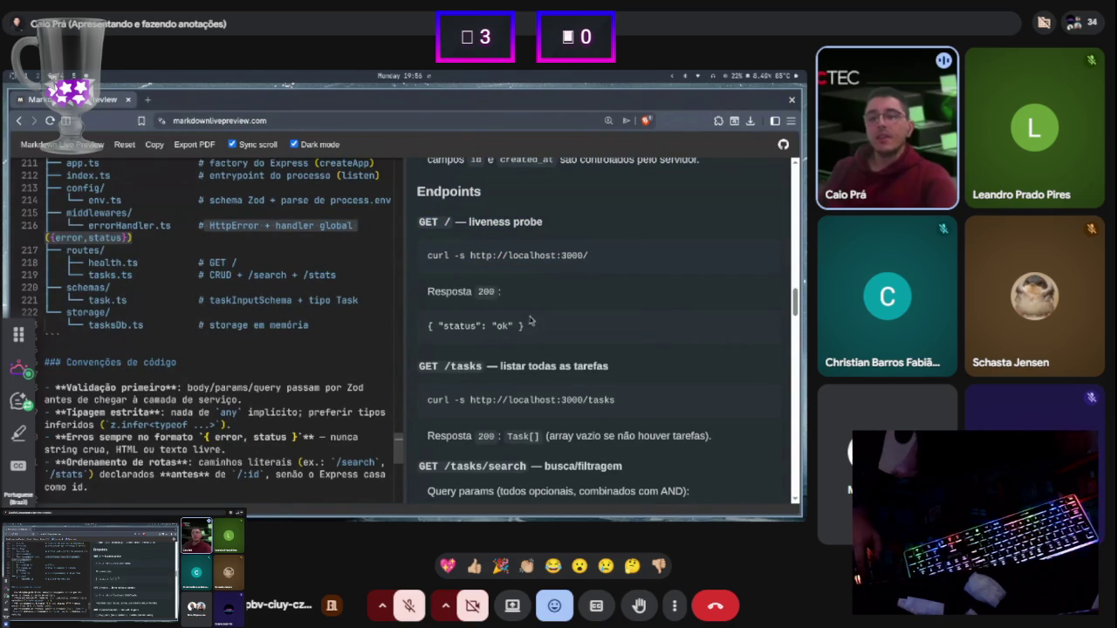
{"action": "triple_click", "coordinate": [475, 325]}
{"action": "left_click", "coordinate": [469, 346]}
{"action": "scroll", "coordinate": [469, 346], "scroll_direction": "down", "scroll_amount": 3}
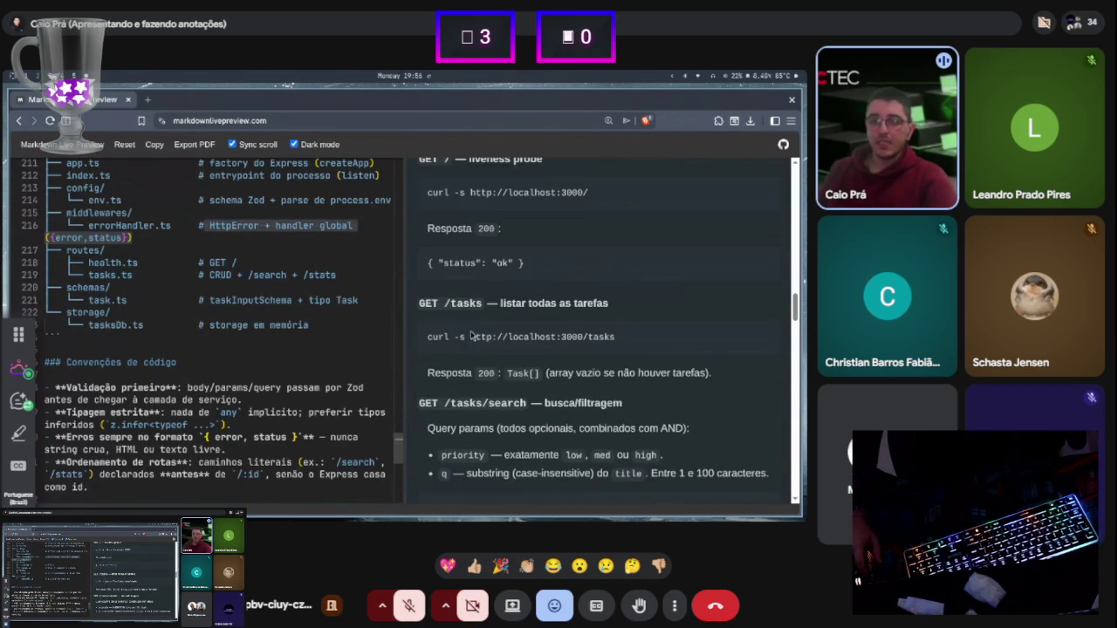
{"action": "scroll", "coordinate": [486, 328], "scroll_direction": "up", "scroll_amount": 3}
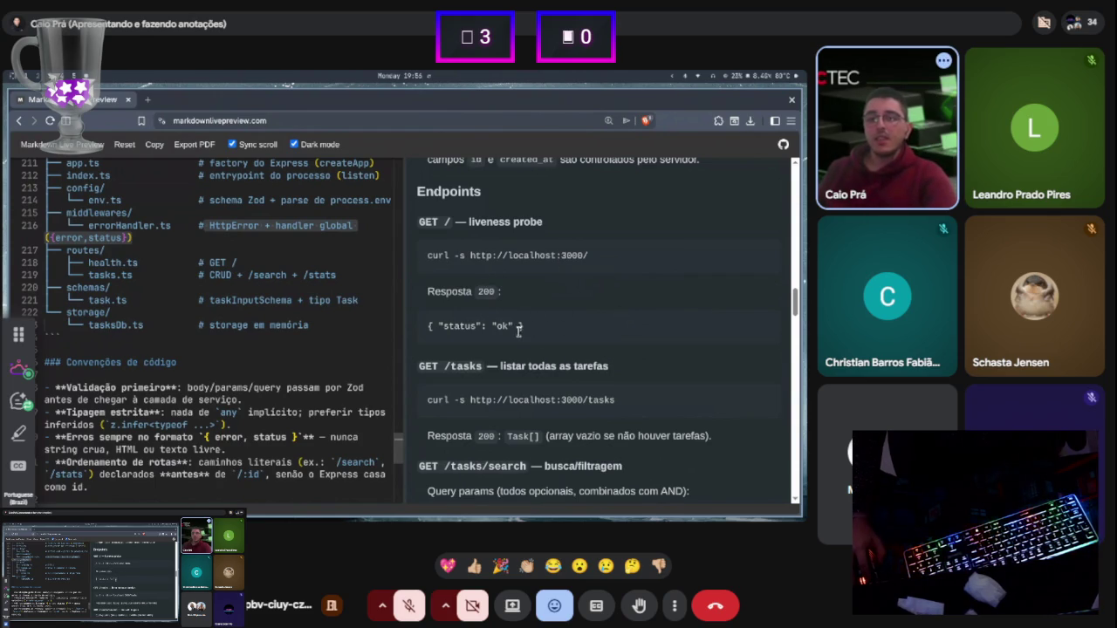
{"action": "scroll", "coordinate": [529, 329], "scroll_direction": "down", "scroll_amount": 3}
{"action": "scroll", "coordinate": [505, 339], "scroll_direction": "down", "scroll_amount": 7}
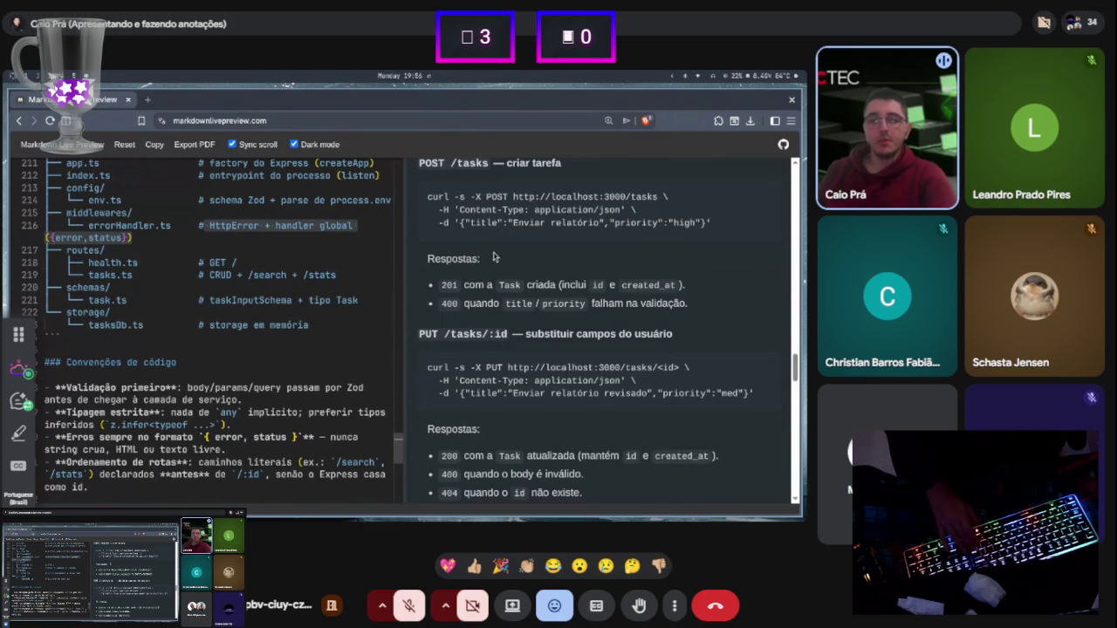
{"action": "scroll", "coordinate": [507, 292], "scroll_direction": "down", "scroll_amount": 4}
{"action": "scroll", "coordinate": [506, 292], "scroll_direction": "down", "scroll_amount": 3}
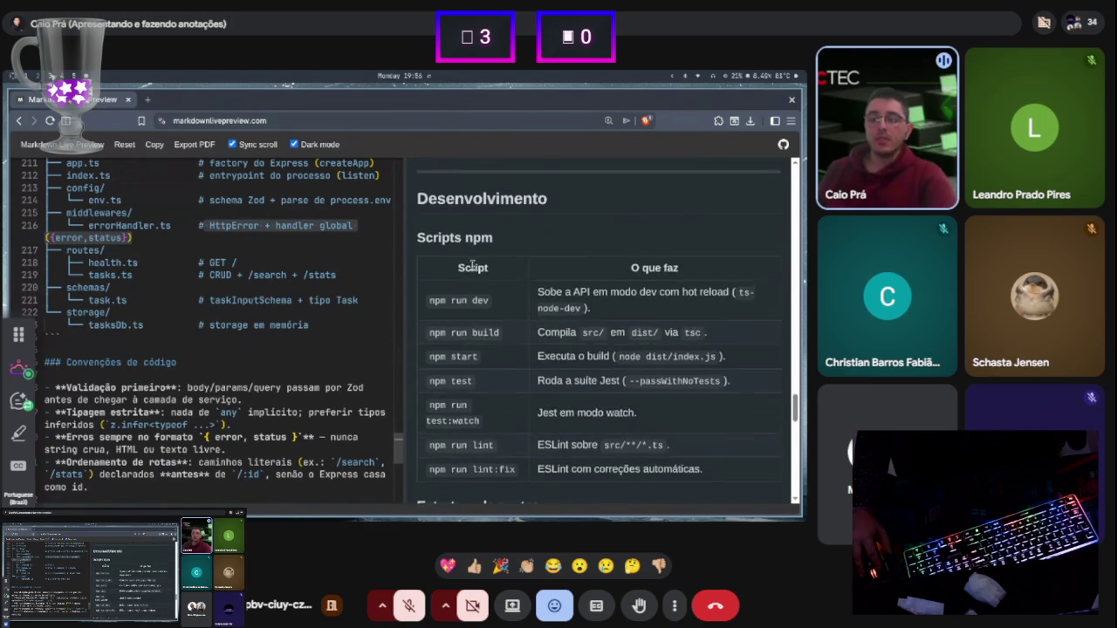
{"action": "scroll", "coordinate": [543, 281], "scroll_direction": "down", "scroll_amount": 1}
{"action": "scroll", "coordinate": [542, 281], "scroll_direction": "up", "scroll_amount": 1}
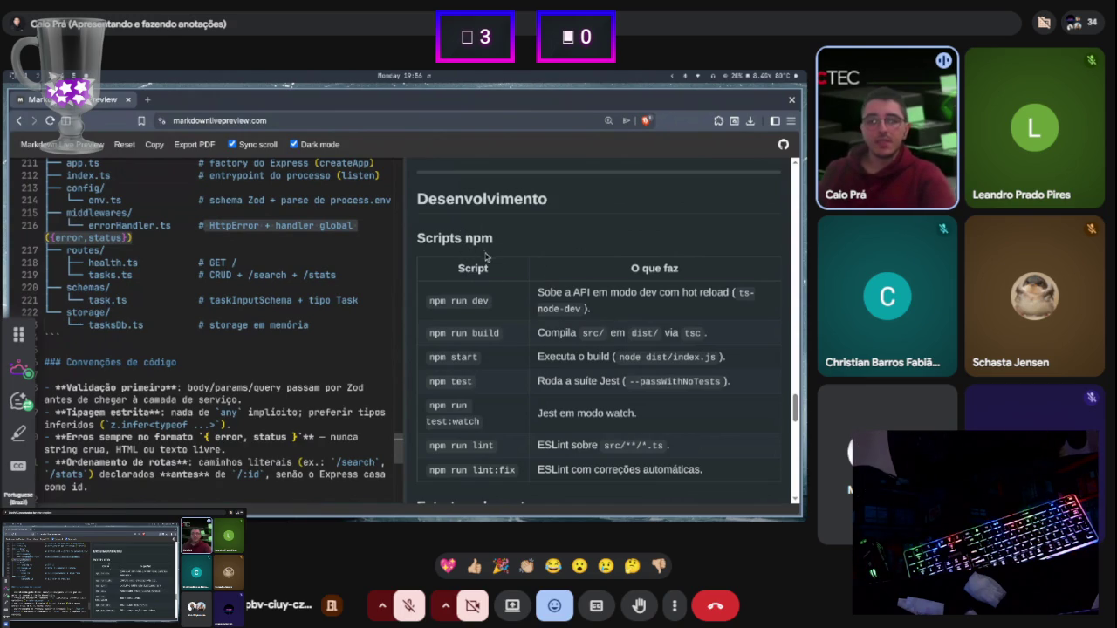
{"action": "scroll", "coordinate": [488, 262], "scroll_direction": "down", "scroll_amount": 5}
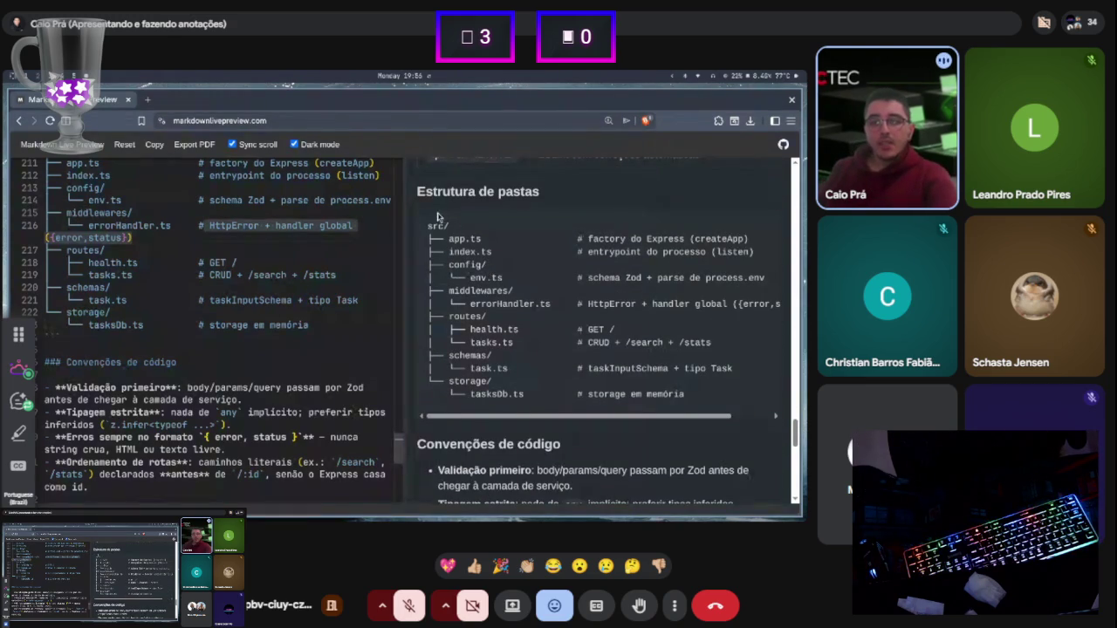
Scroll down to the README's Licença section and open the MIT link in a new tab.
{"action": "scroll", "coordinate": [480, 280], "scroll_direction": "down", "scroll_amount": 4}
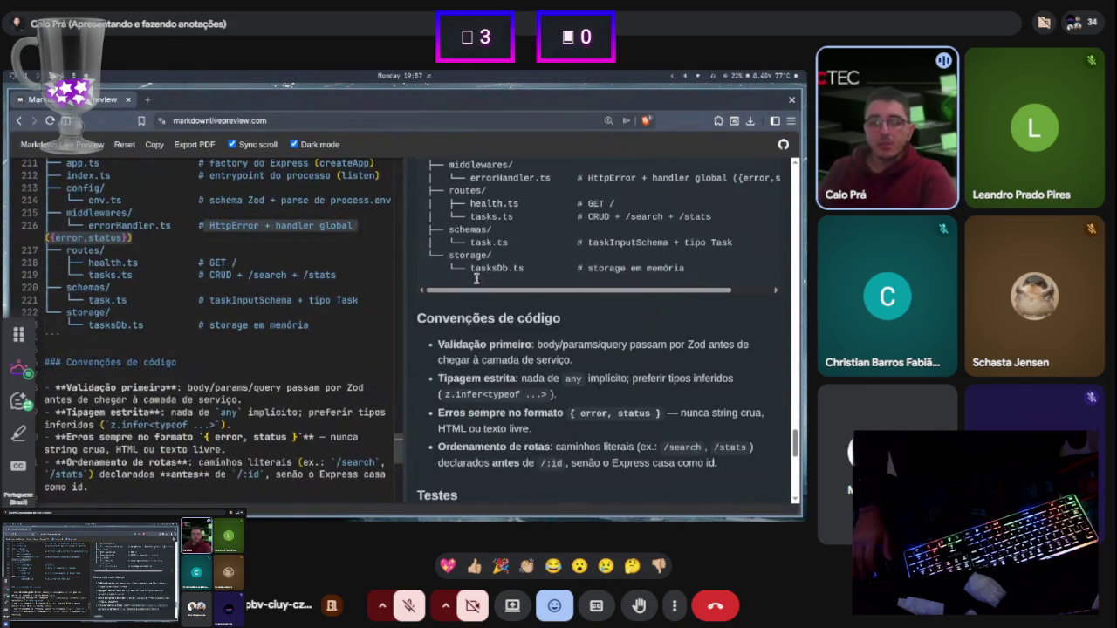
{"action": "scroll", "coordinate": [569, 319], "scroll_direction": "down", "scroll_amount": 4}
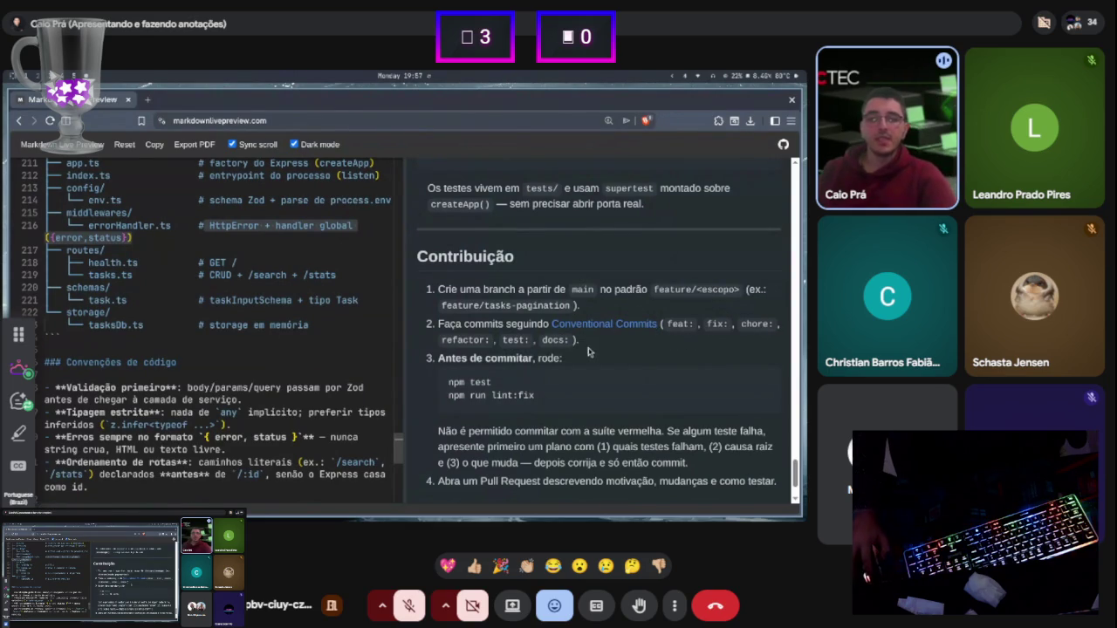
{"action": "scroll", "coordinate": [596, 334], "scroll_direction": "down", "scroll_amount": 2}
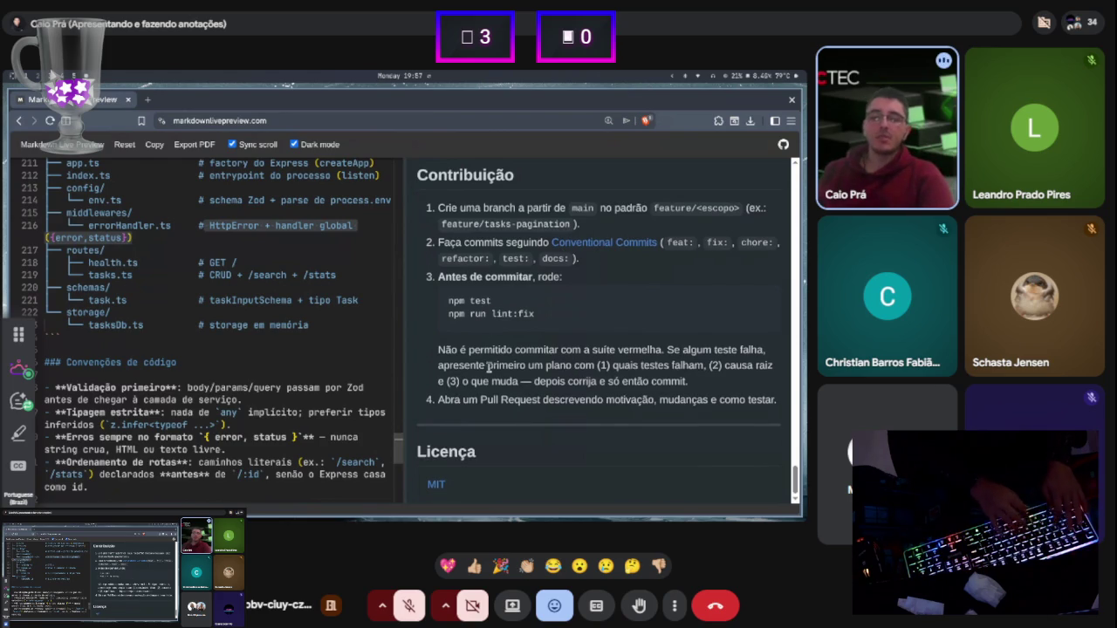
{"action": "middle_click", "coordinate": [437, 487]}
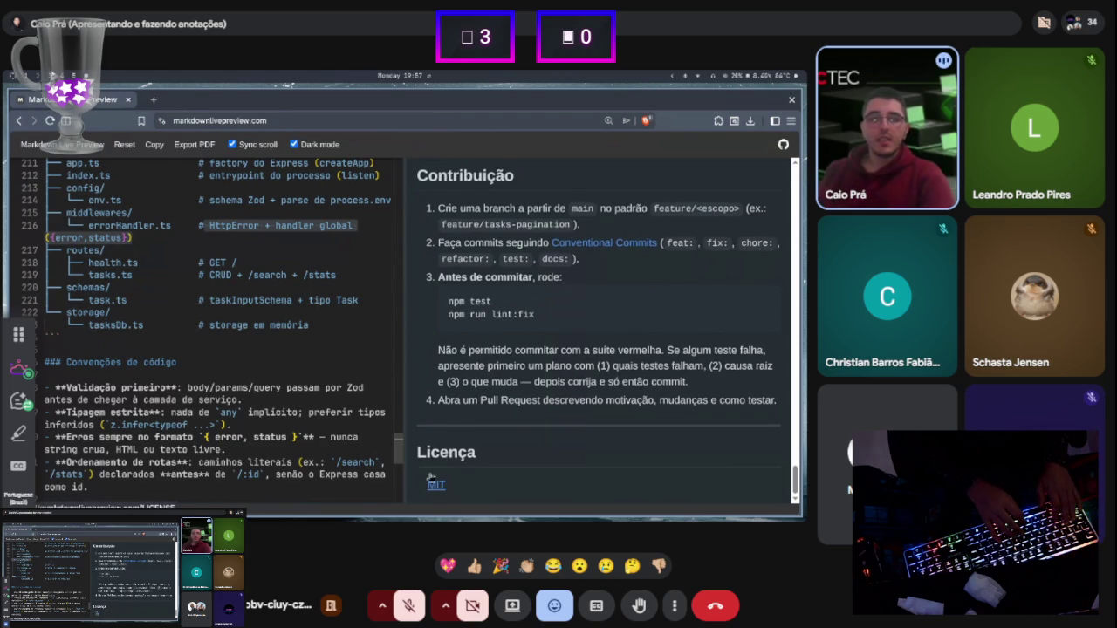
Close the file-not-found license tab and scroll back up through the README.
{"action": "left_click", "coordinate": [166, 99]}
{"action": "key", "text": "ctrl+w"}
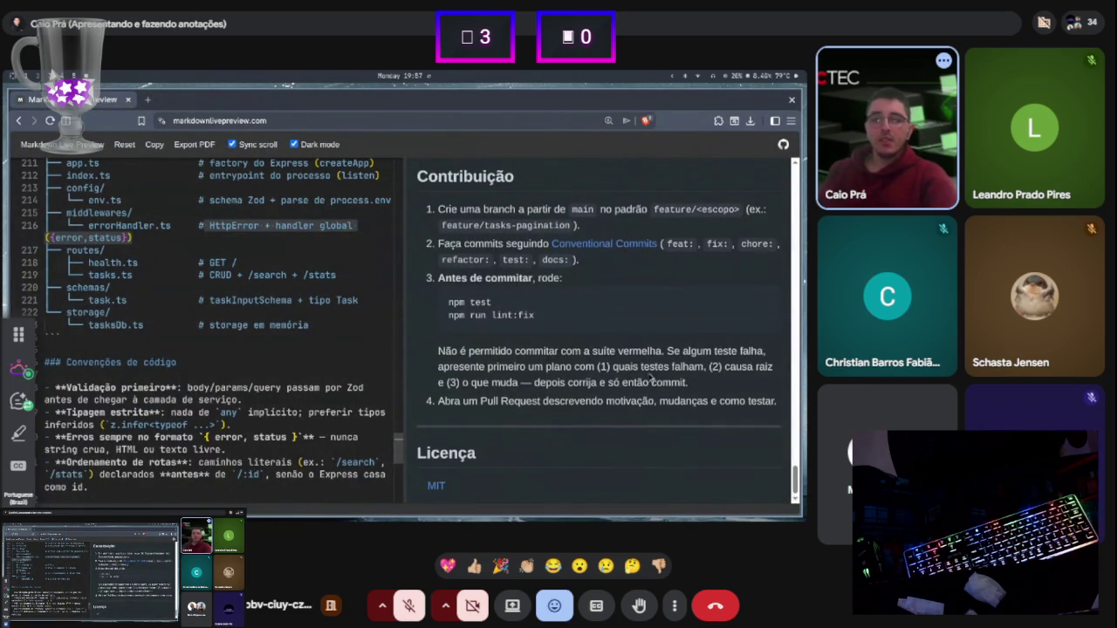
{"action": "scroll", "coordinate": [644, 374], "scroll_direction": "up", "scroll_amount": 3}
{"action": "scroll", "coordinate": [644, 374], "scroll_direction": "up", "scroll_amount": 8}
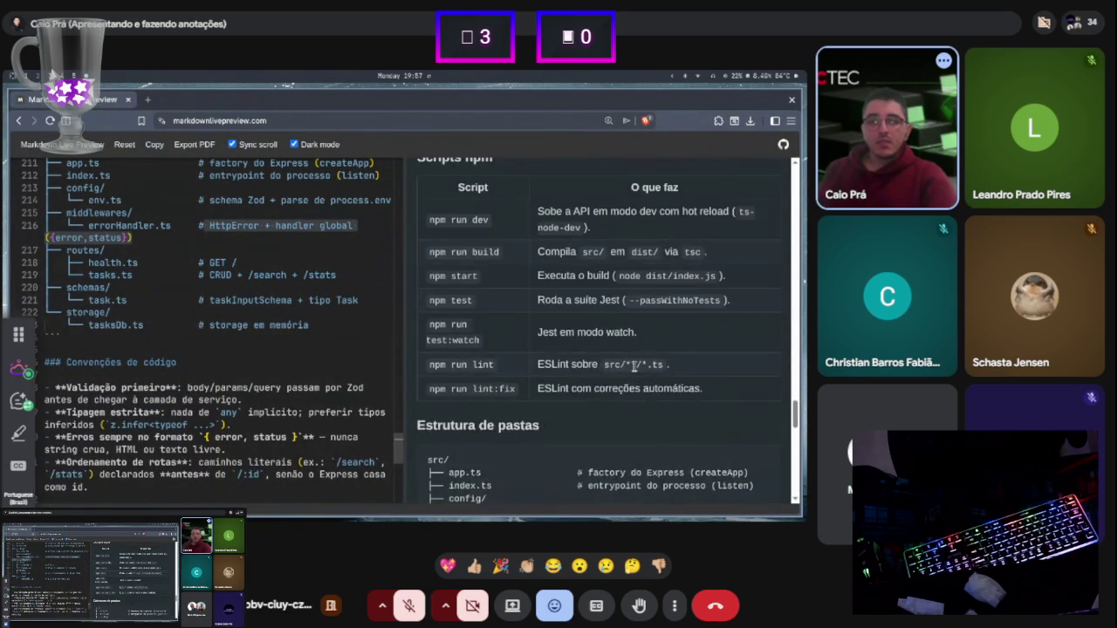
{"action": "scroll", "coordinate": [632, 367], "scroll_direction": "up", "scroll_amount": 15}
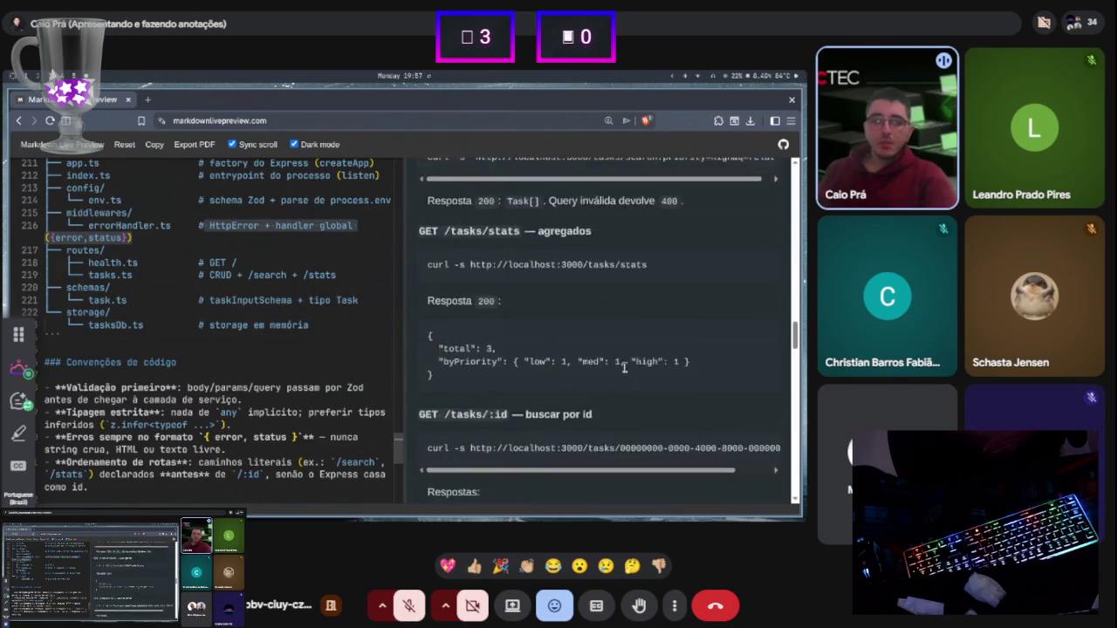
{"action": "scroll", "coordinate": [623, 377], "scroll_direction": "up", "scroll_amount": 15}
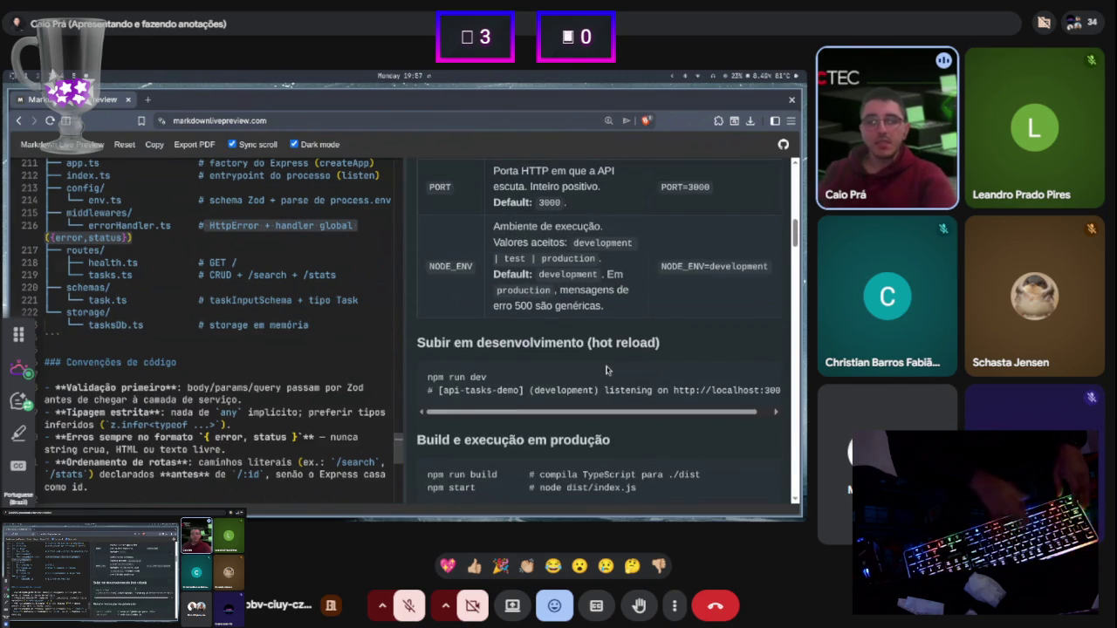
{"action": "scroll", "coordinate": [606, 371], "scroll_direction": "up", "scroll_amount": 15}
{"action": "scroll", "coordinate": [547, 377], "scroll_direction": "down", "scroll_amount": 10}
{"action": "scroll", "coordinate": [547, 377], "scroll_direction": "up", "scroll_amount": 2}
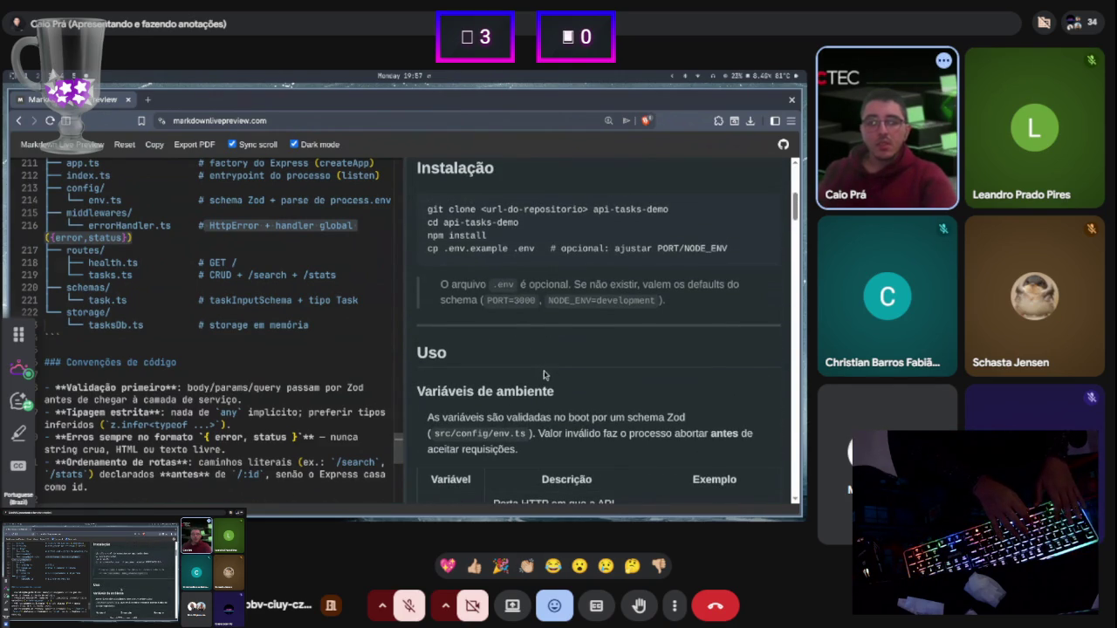
Highlight the npm install line and Node version 20 in Requisitos, ending at the top.
{"action": "triple_click", "coordinate": [485, 236]}
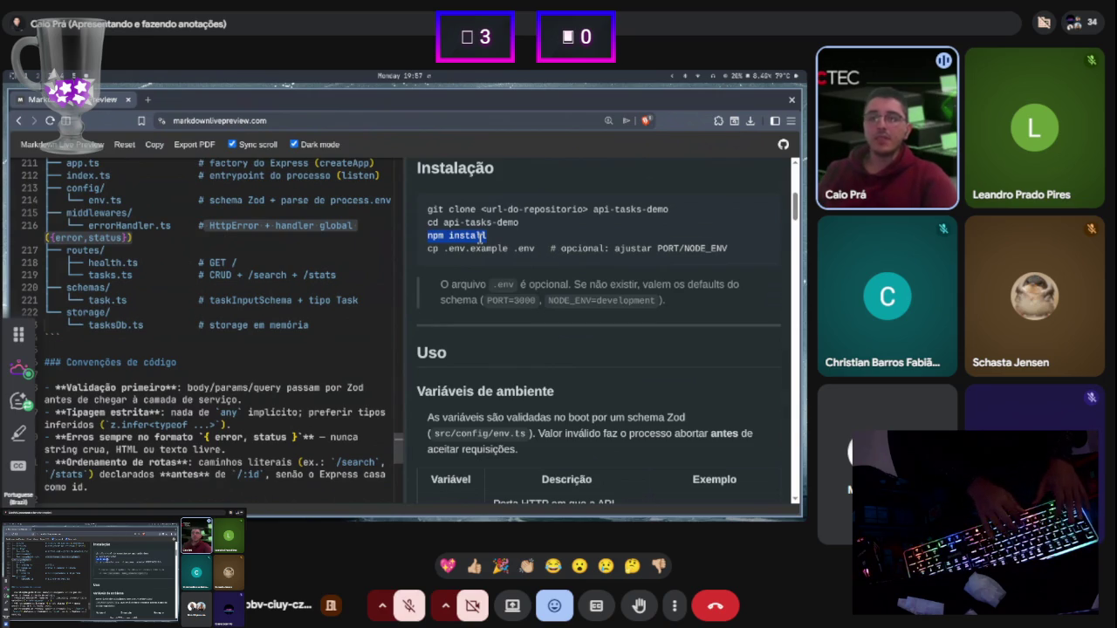
{"action": "scroll", "coordinate": [480, 236], "scroll_direction": "up", "scroll_amount": 3}
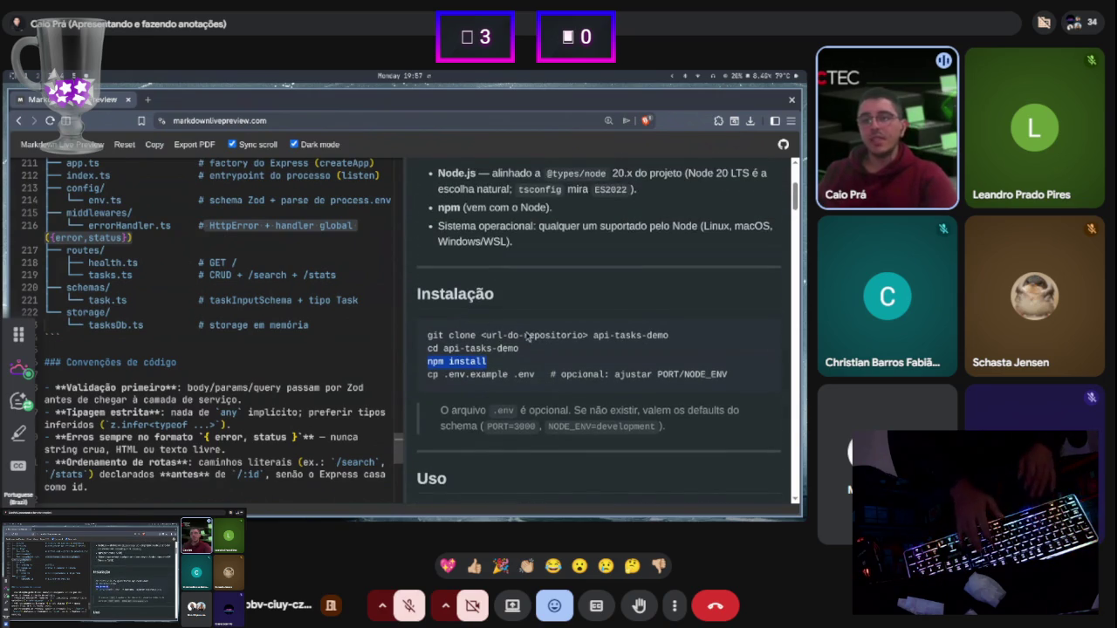
{"action": "scroll", "coordinate": [497, 346], "scroll_direction": "up", "scroll_amount": 2}
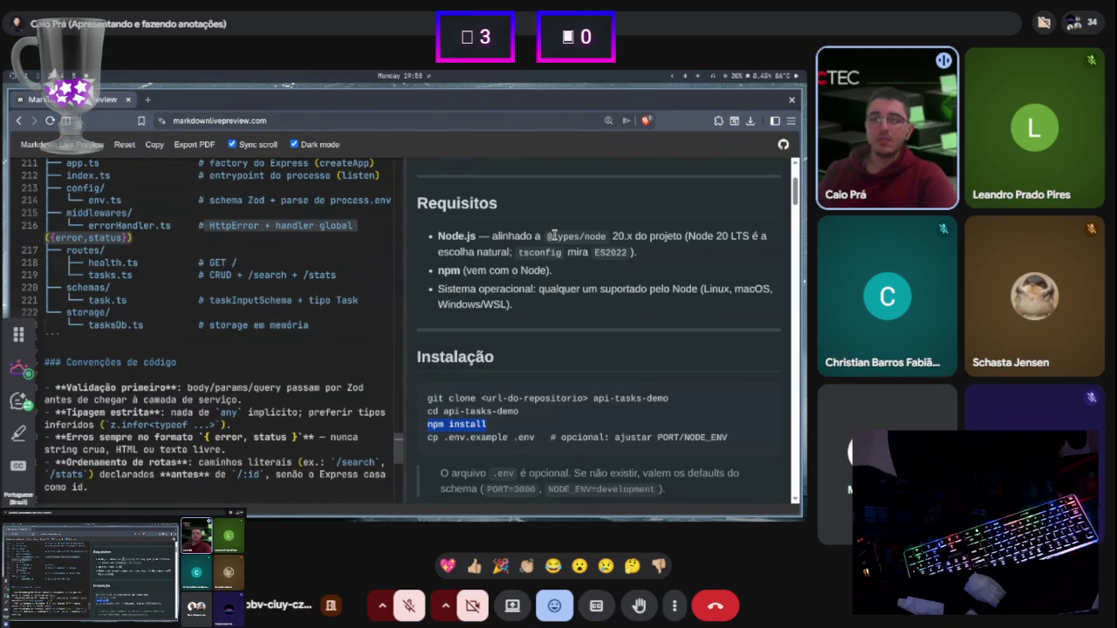
{"action": "double_click", "coordinate": [621, 236]}
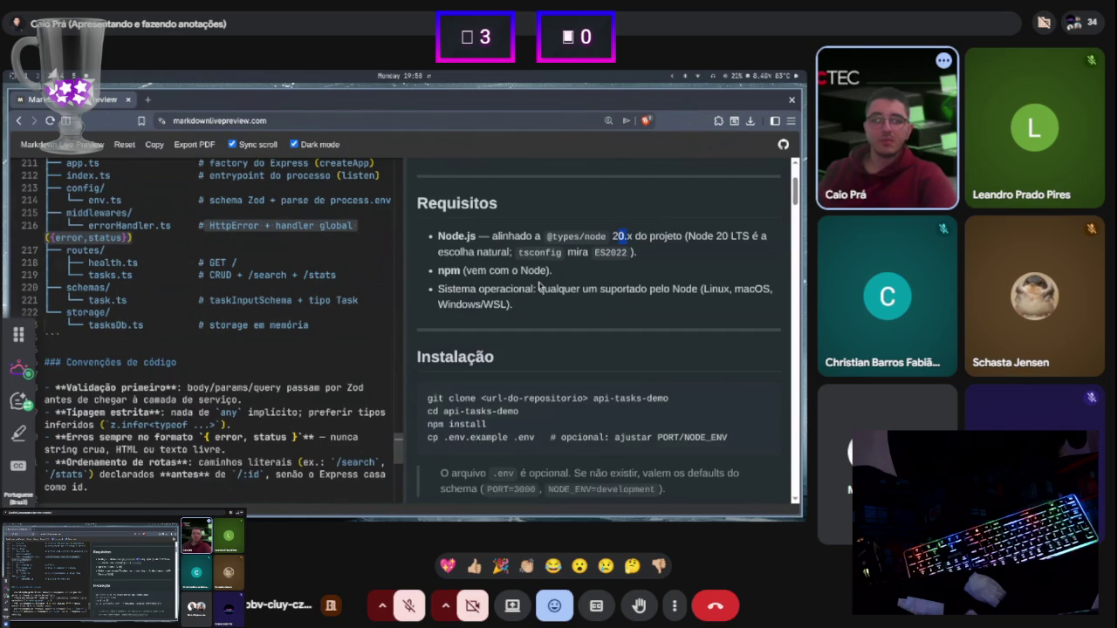
{"action": "scroll", "coordinate": [540, 286], "scroll_direction": "down", "scroll_amount": 3}
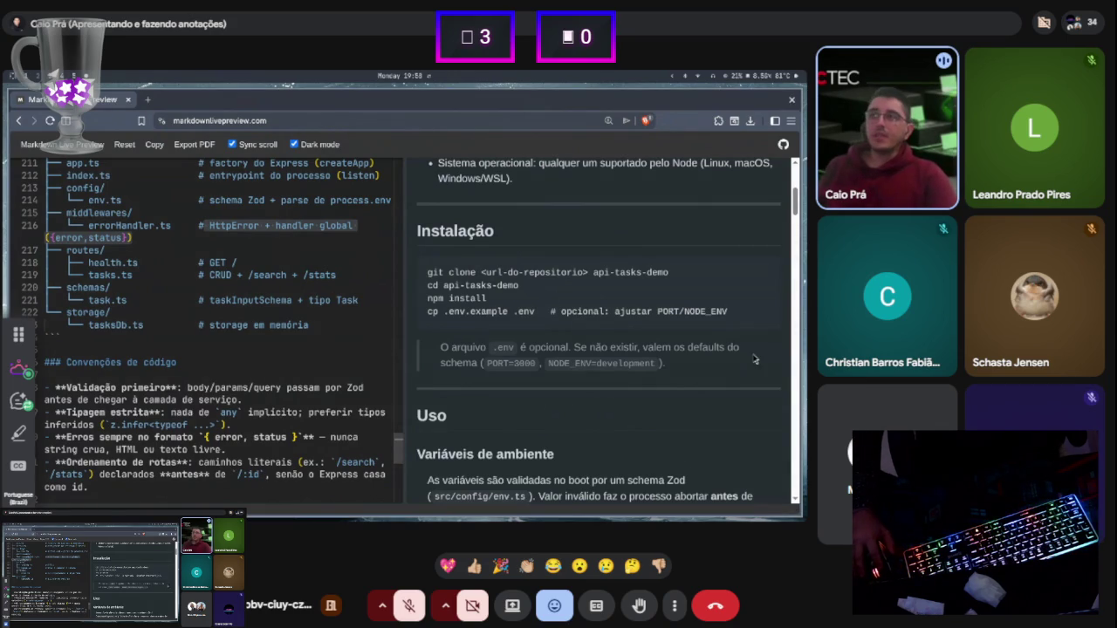
{"action": "scroll", "coordinate": [466, 326], "scroll_direction": "up", "scroll_amount": 3}
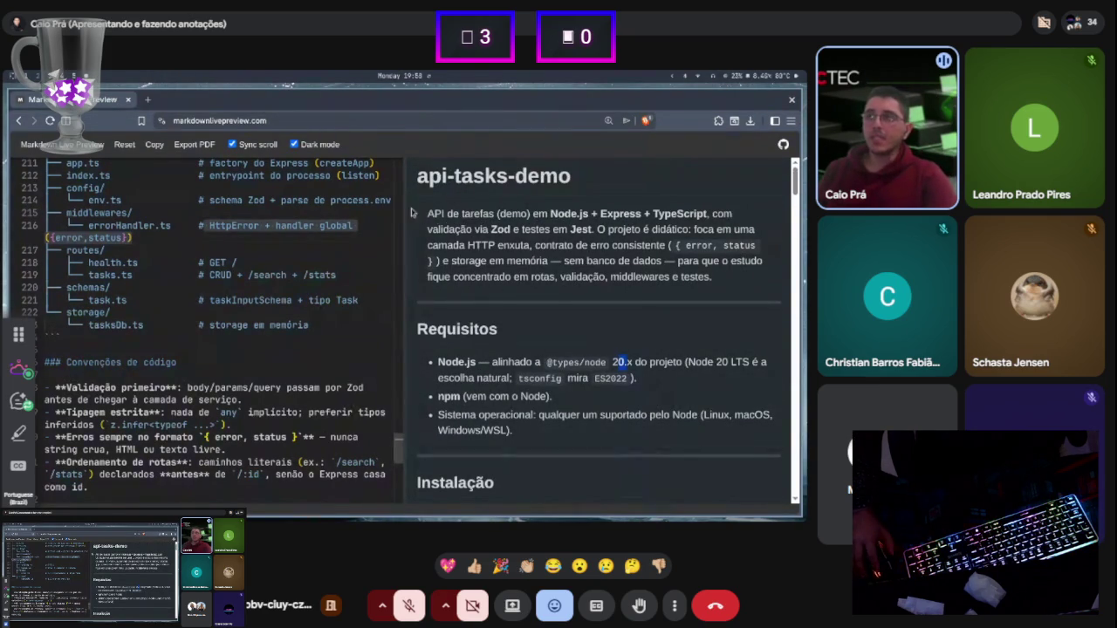
Scroll the preview slightly, then switch workspace so only the empty desktop shows.
{"action": "scroll", "coordinate": [478, 242], "scroll_direction": "down", "scroll_amount": 1}
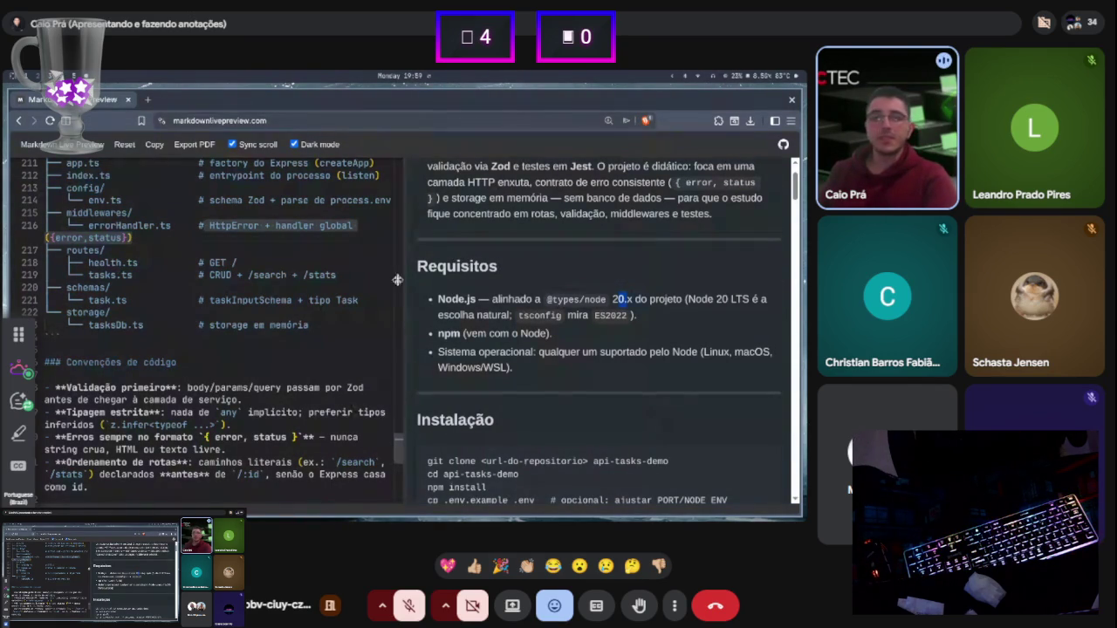
{"action": "key", "text": "super+2"}
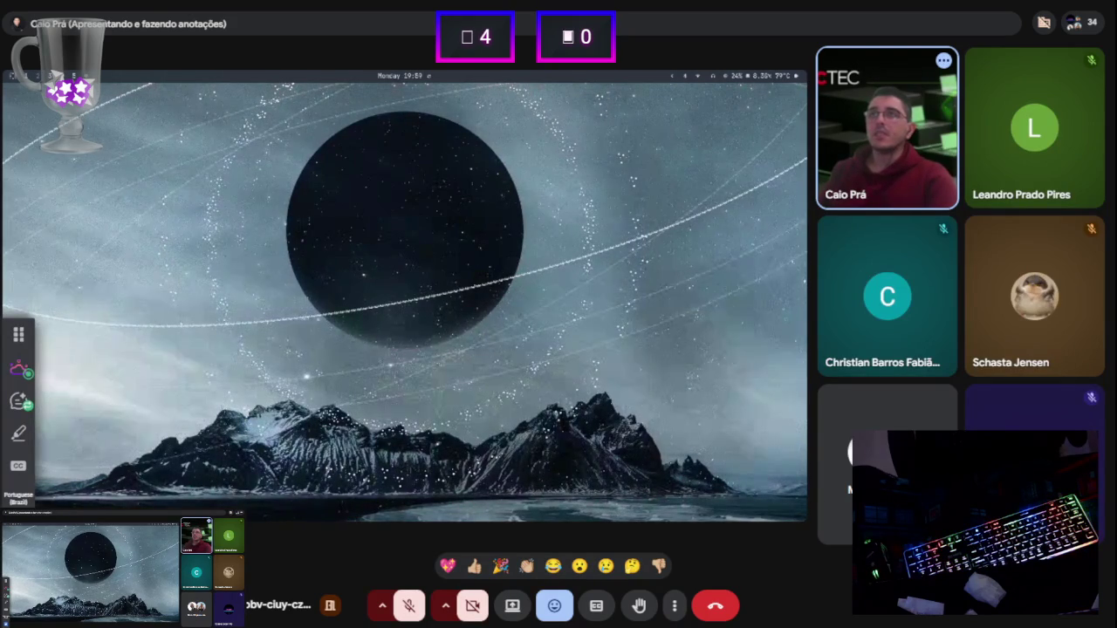
Bring up the Google Slides deck at the DEMO 1 README slide and start presenting it.
{"action": "key", "text": "super+2"}
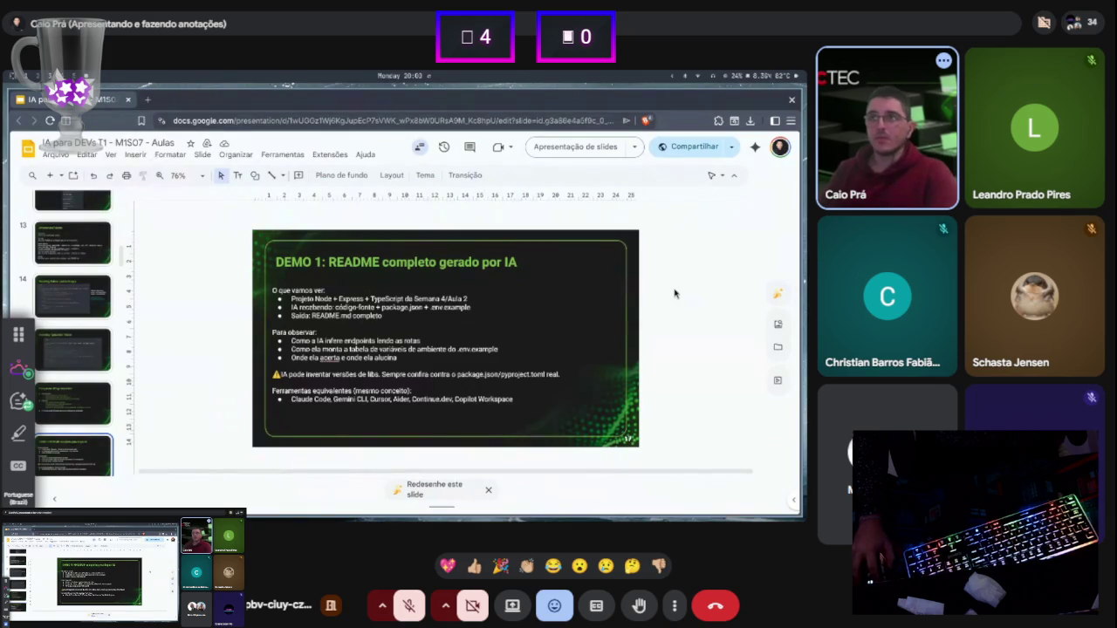
{"action": "left_click", "coordinate": [567, 148]}
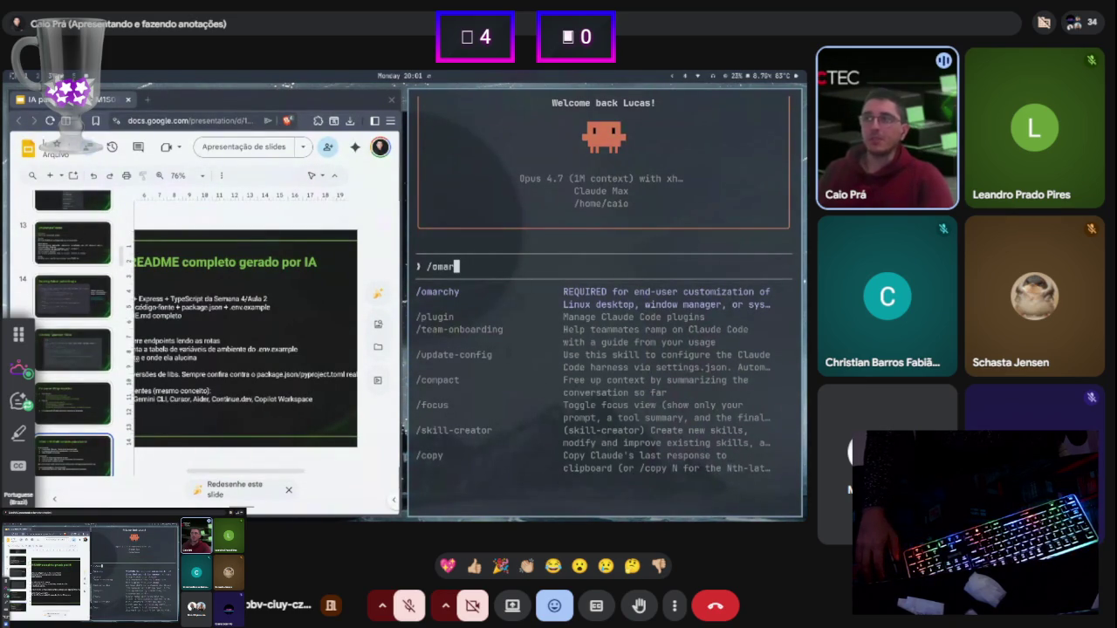
Exit Claude Code, move into .claude/skills and list the installed skills.
{"action": "key", "text": "ctrl+c"}
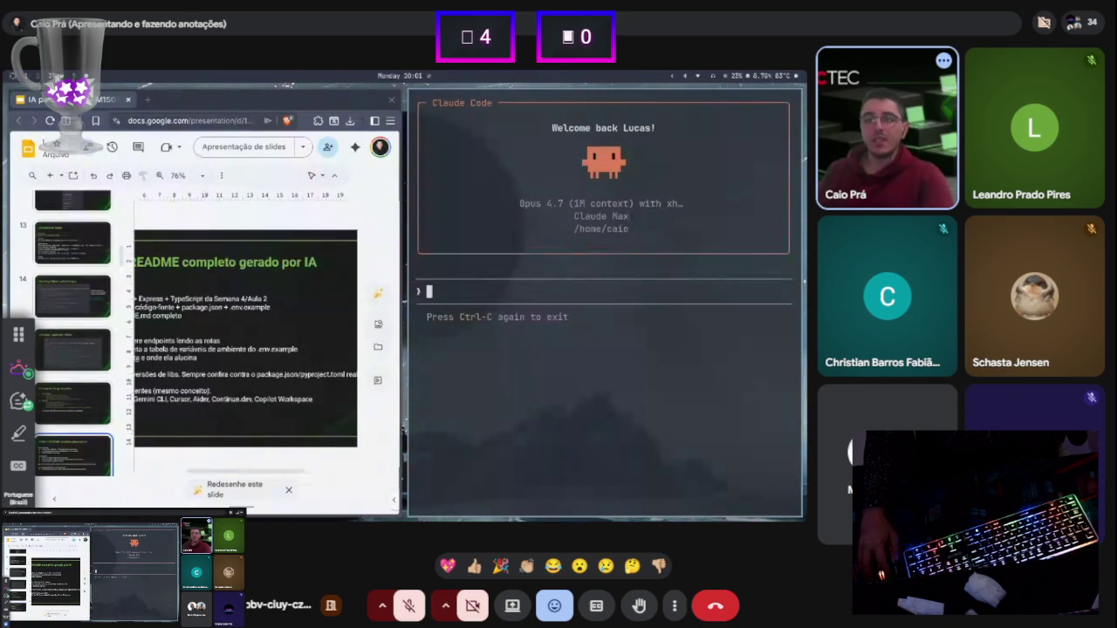
{"action": "key", "text": "ctrl+c"}
{"action": "type", "text": "cd .c"}
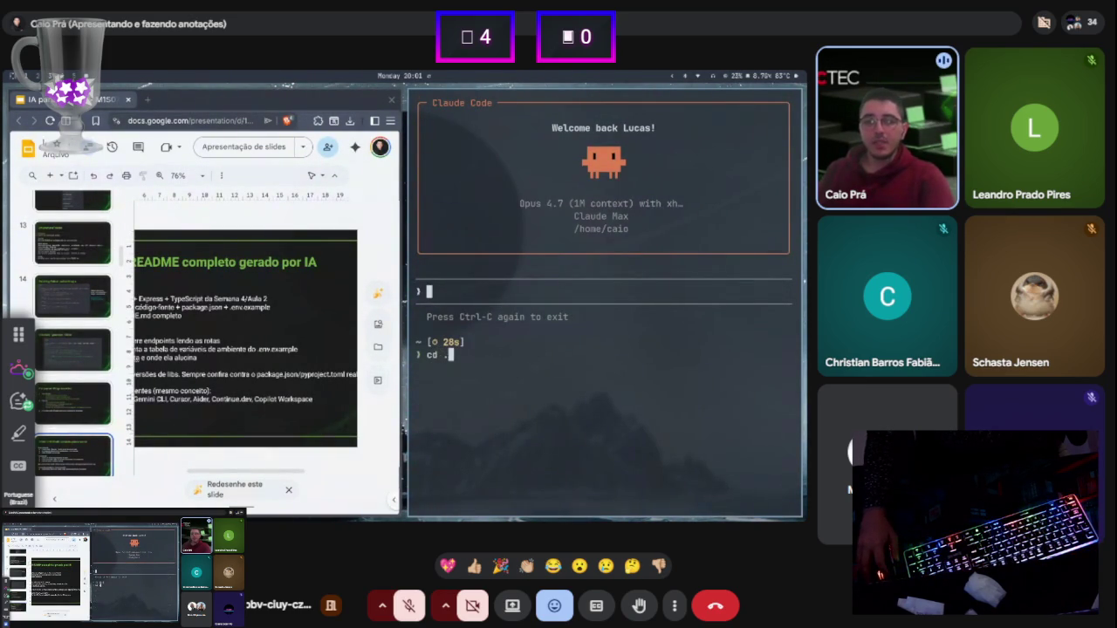
{"action": "key", "text": "Tab"}
{"action": "key", "text": "Tab"}
{"action": "type", "text": "l"}
{"action": "key", "text": "Tab"}
{"action": "type", "text": "s"}
{"action": "key", "text": "Tab"}
{"action": "key", "text": "Return"}
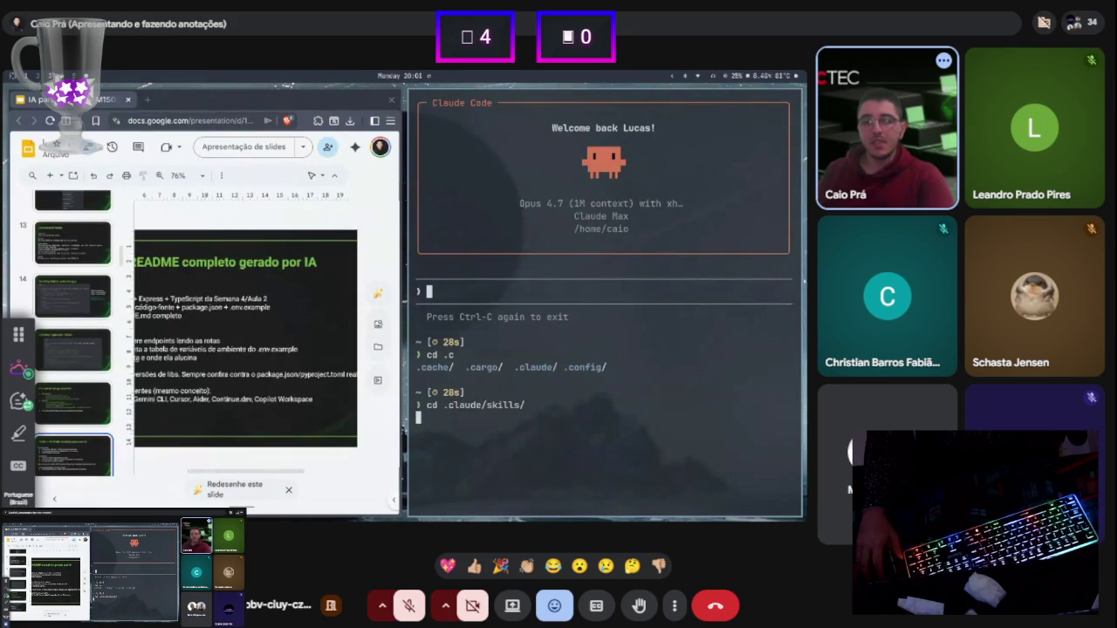
{"action": "type", "text": "ls"}
{"action": "key", "text": "Return"}
Jump into the recommendation-system project, then return to the home folder.
{"action": "type", "text": "cd"}
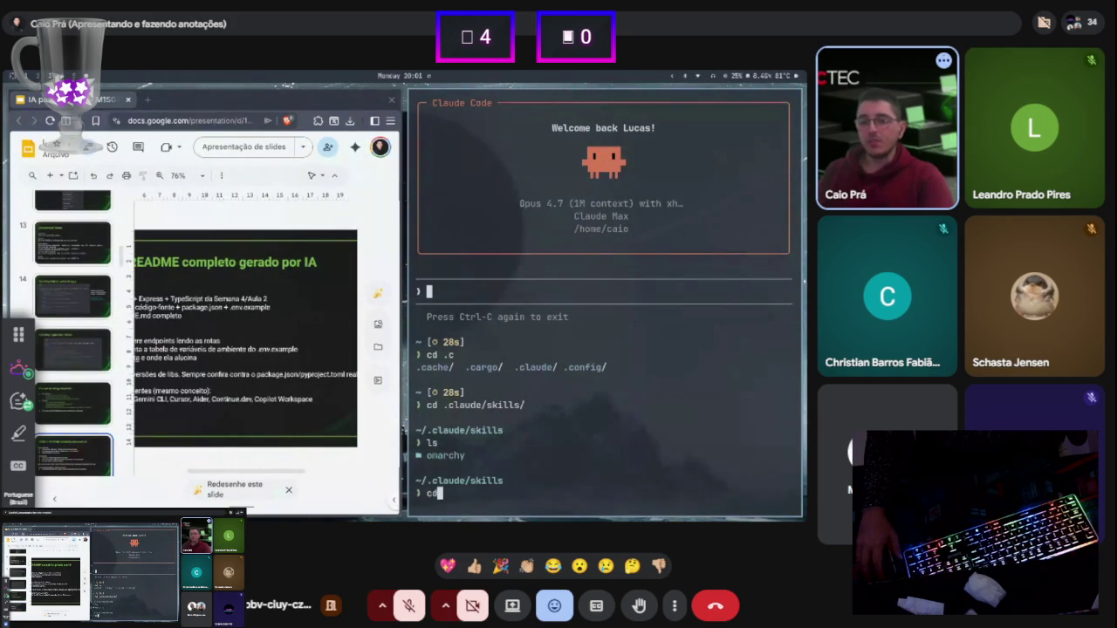
{"action": "key", "text": "Tab"}
{"action": "type", "text": "io"}
{"action": "key", "text": "Return"}
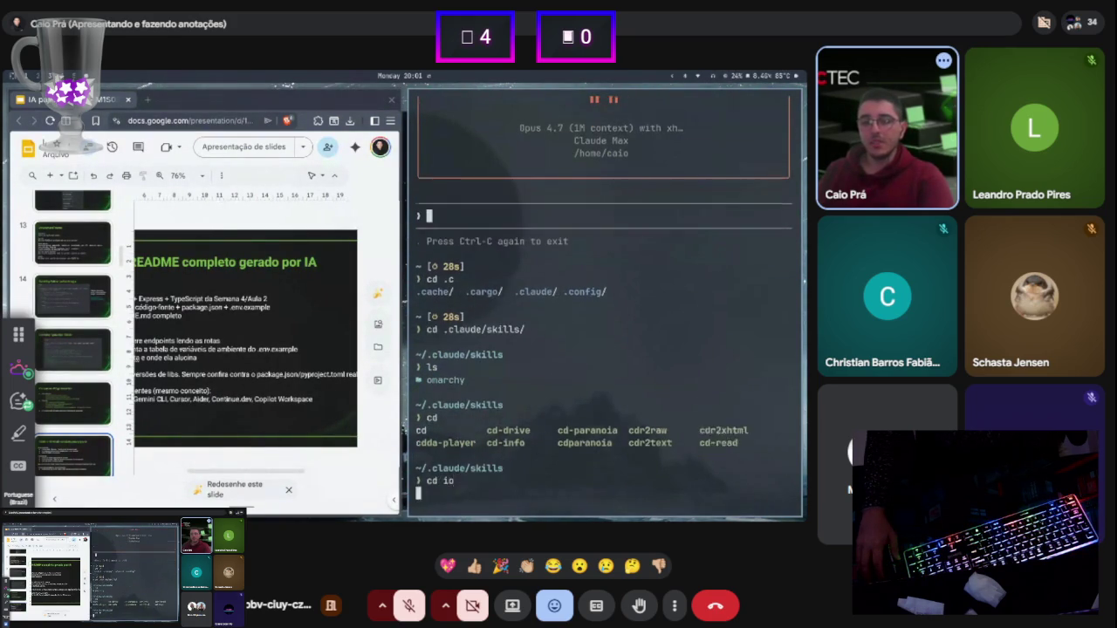
{"action": "type", "text": "cd ~"}
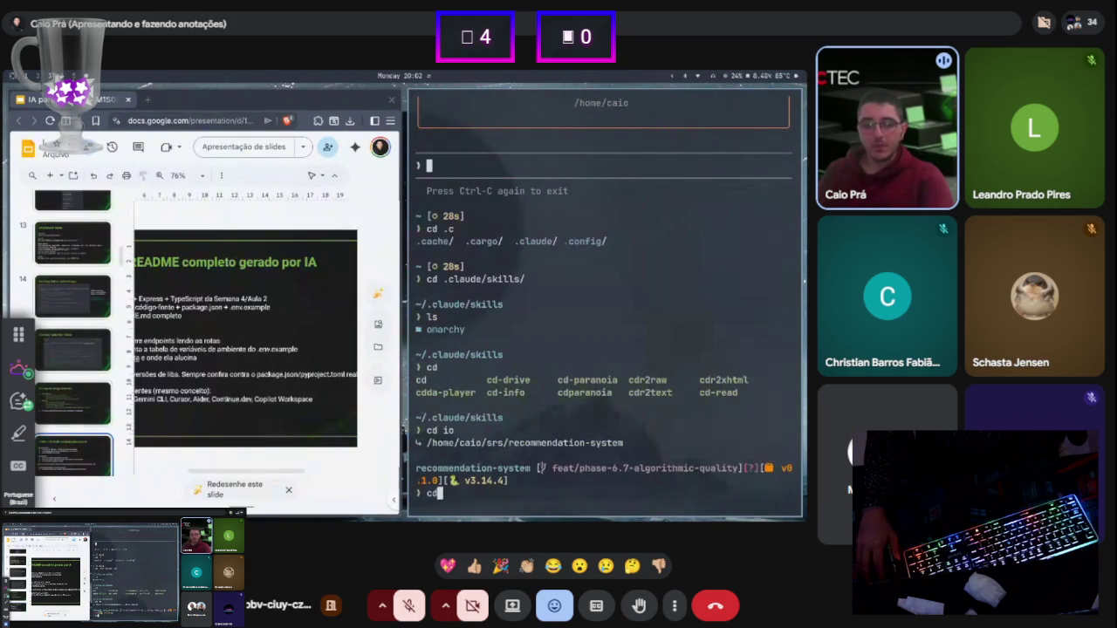
{"action": "key", "text": "Return"}
Re-enter .claude/skills and open the omarchy skill folder in nvim.
{"action": "type", "text": "cdc"}
{"action": "key", "text": "BackSpace"}
{"action": "key", "text": "BackSpace"}
{"action": "type", "text": ".claude/skills/"}
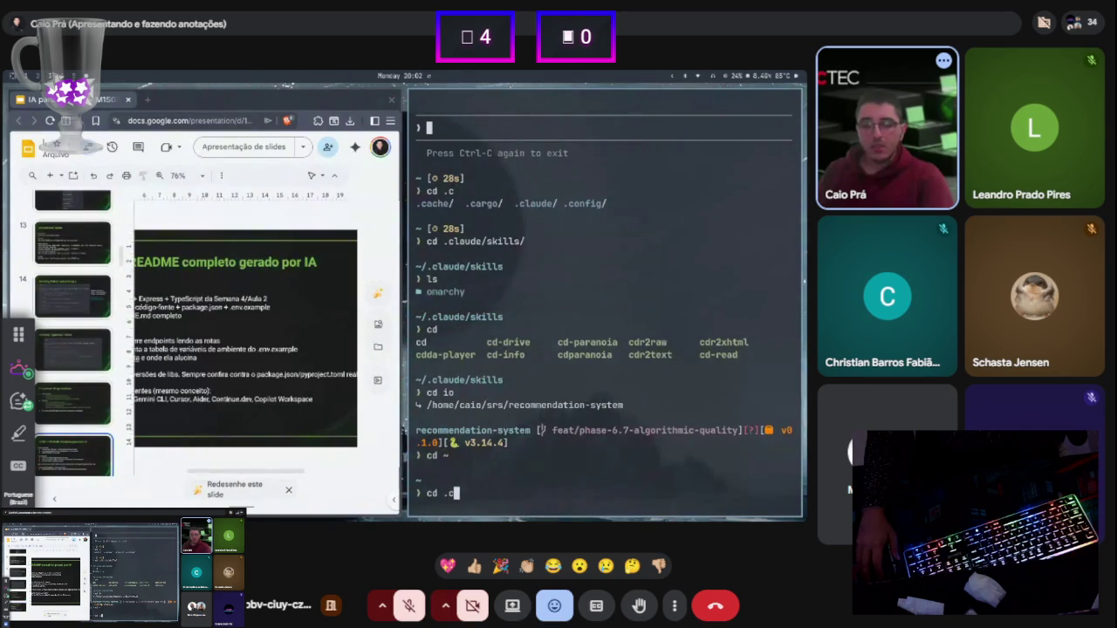
{"action": "key", "text": "Return"}
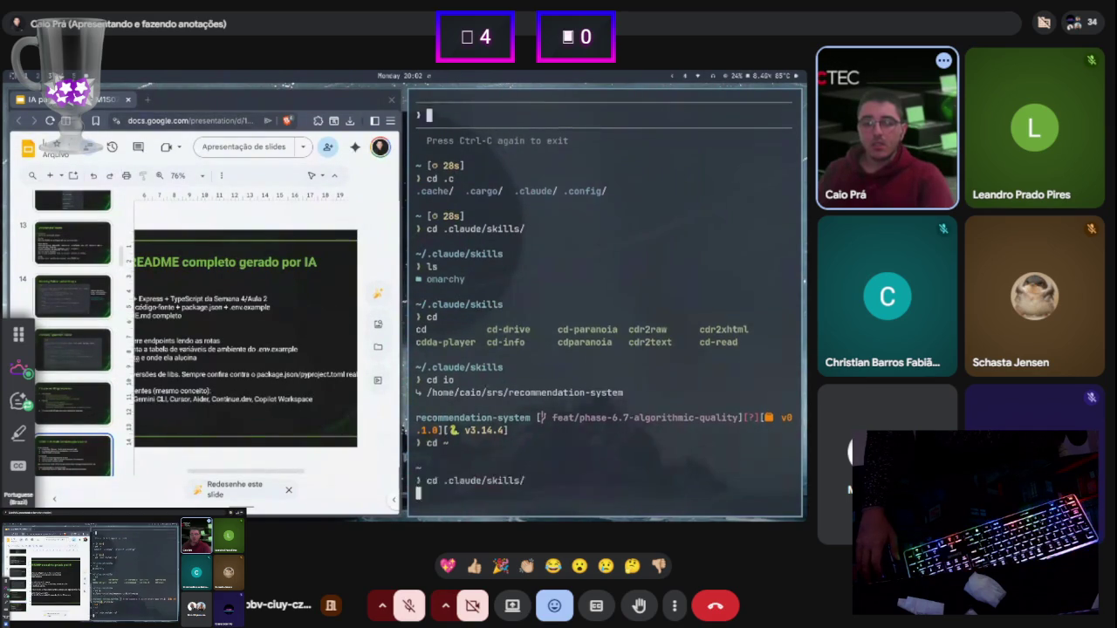
{"action": "type", "text": "nvim omarchy/"}
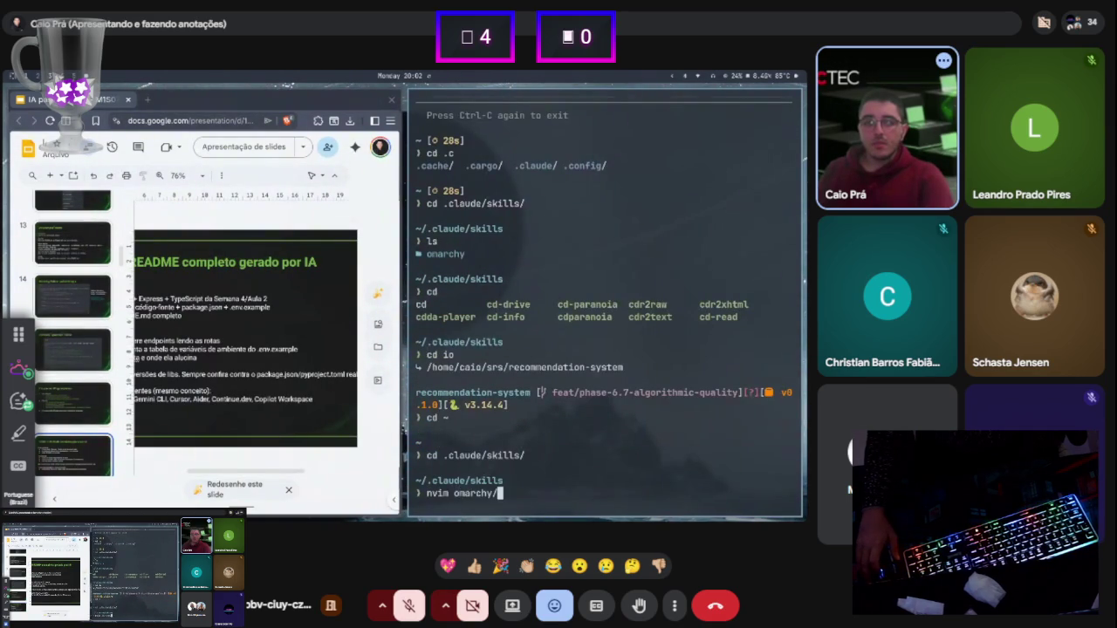
{"action": "key", "text": "Return"}
{"action": "key", "text": "Return"}
Read through SKILL.md from its name and description to the usage section, then quit nvim with :q.
{"action": "key", "text": "j"}
{"action": "key", "text": "j"}
{"action": "key", "text": "k"}
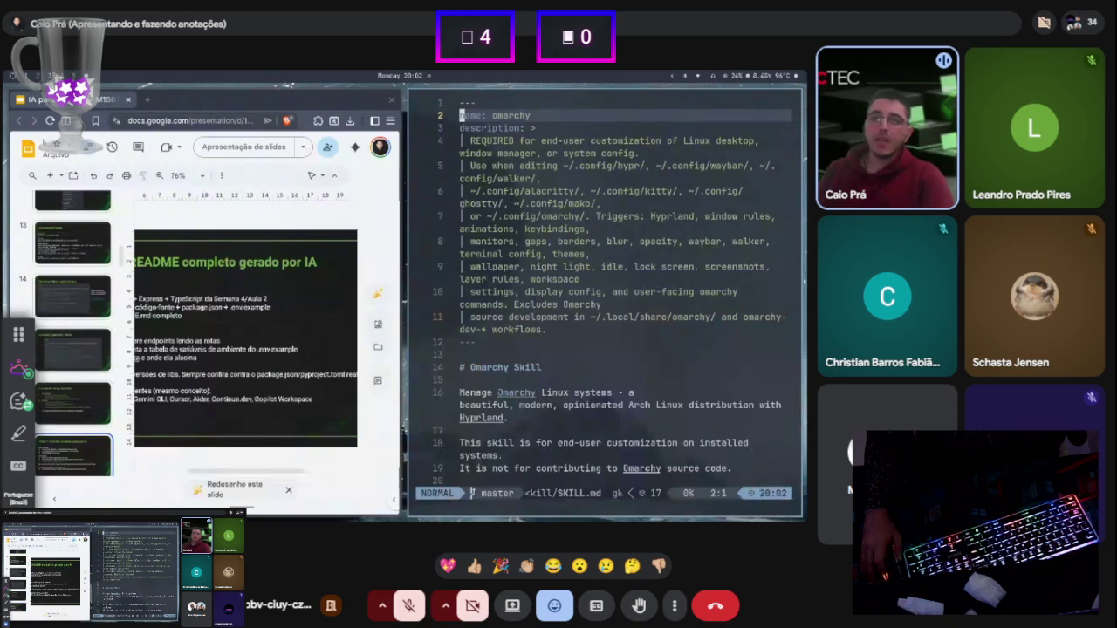
{"action": "key", "text": "j"}
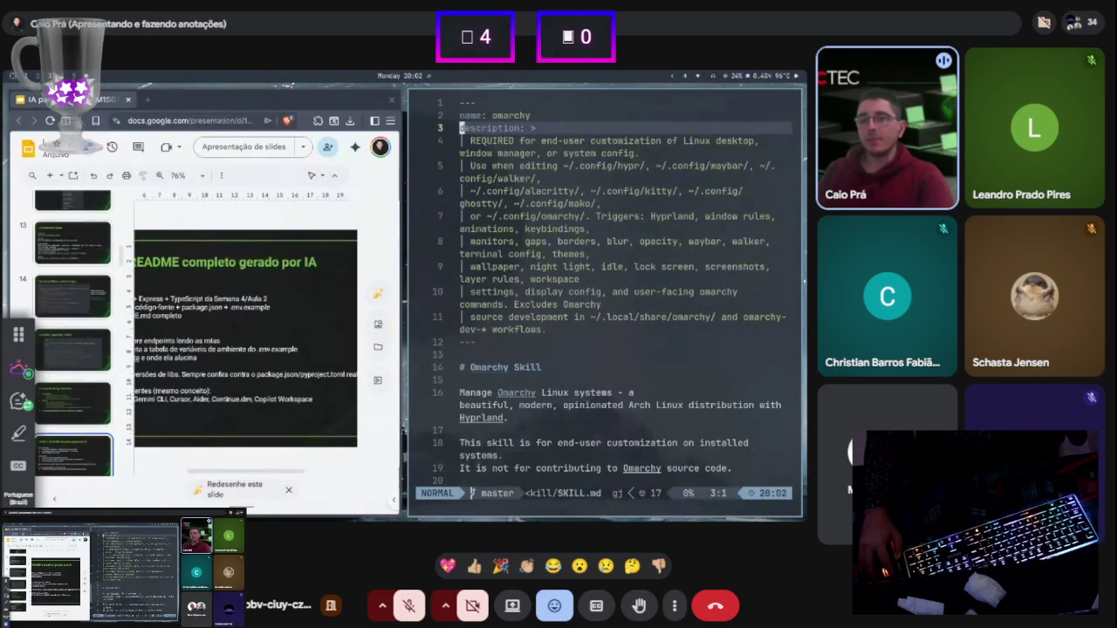
{"action": "key", "text": "j"}
{"action": "key", "text": "j"}
{"action": "key", "text": "j"}
{"action": "key", "text": "j"}
{"action": "key", "text": "j"}
{"action": "key", "text": "k"}
{"action": "key", "text": "j"}
{"action": "key", "text": "j"}
{"action": "key", "text": "j"}
{"action": "key", "text": "j"}
{"action": "key", "text": "j"}
{"action": "key", "text": "j"}
{"action": "key", "text": "j"}
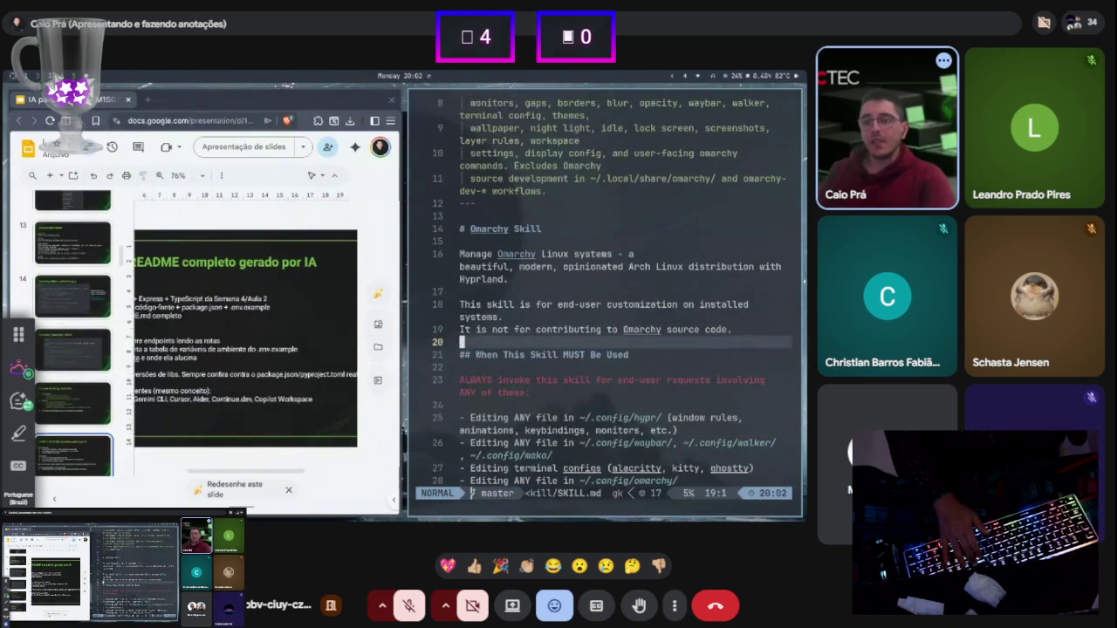
{"action": "key", "text": "j"}
{"action": "key", "text": "j"}
{"action": "key", "text": "j"}
{"action": "key", "text": "j"}
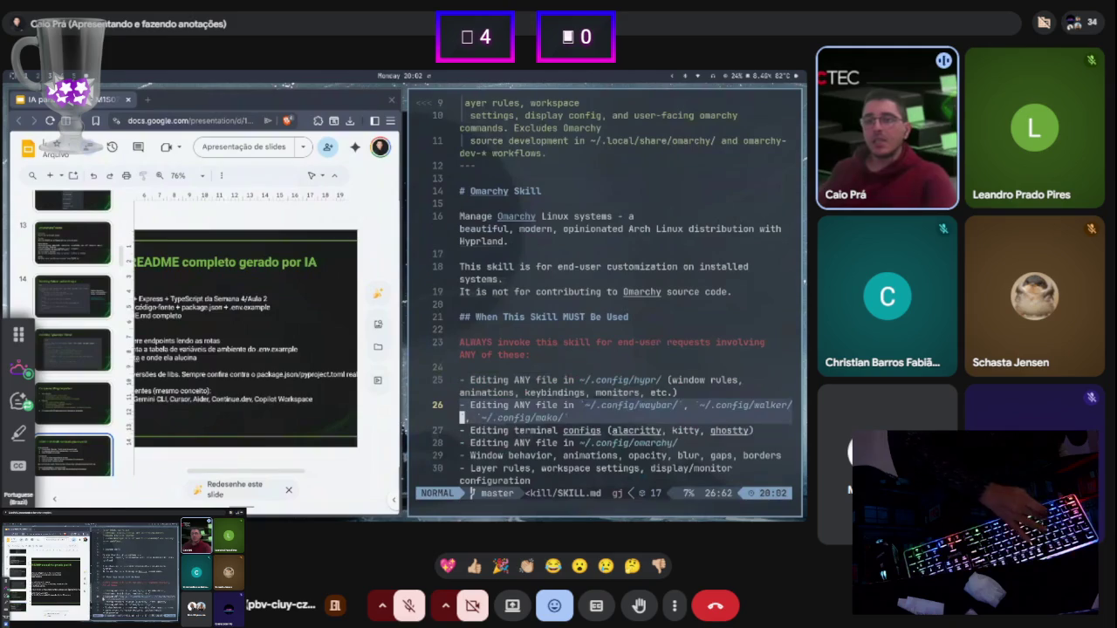
{"action": "type", "text": ":q"}
{"action": "key", "text": "Return"}
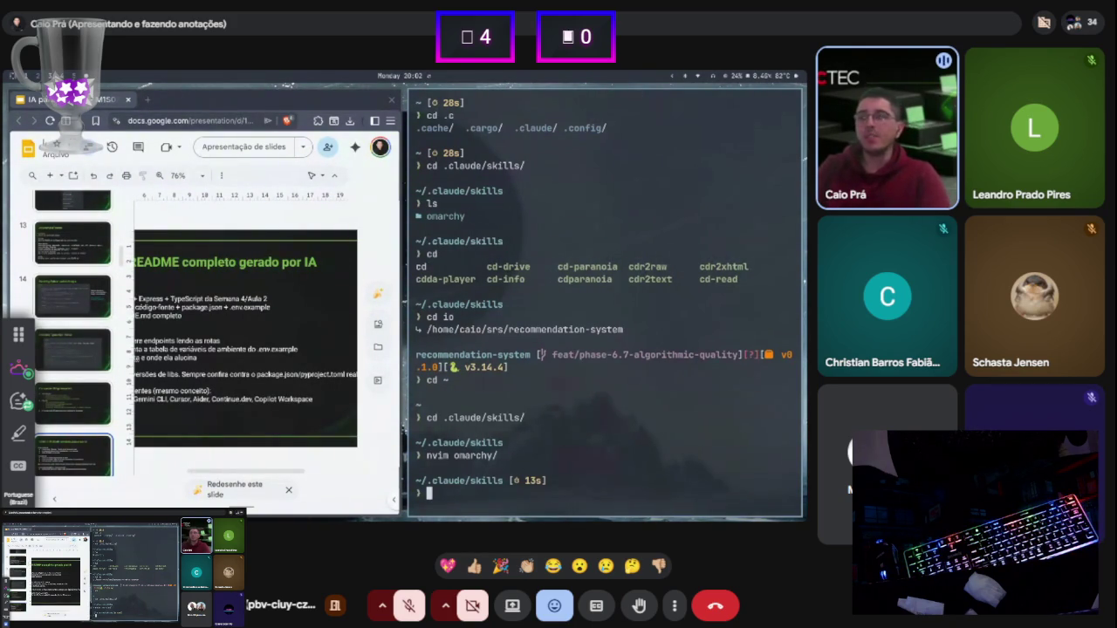
Discard the half-typed nvim command, go up two levels to the home folder and list it.
{"action": "type", "text": "nvim"}
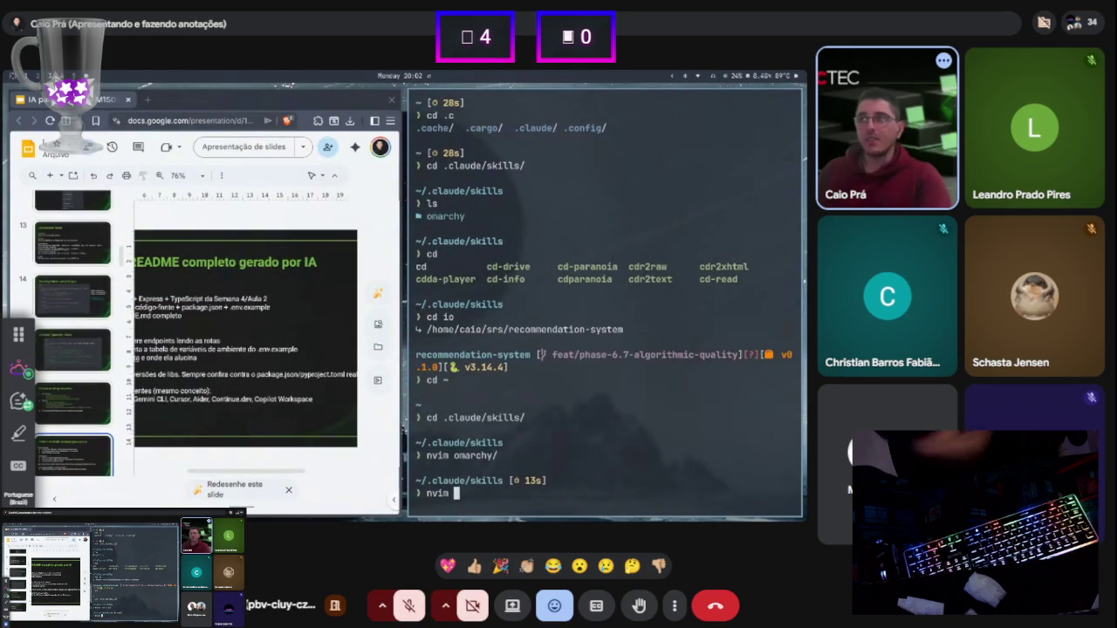
{"action": "key", "text": "ctrl+u"}
{"action": "type", "text": "cd ..c"}
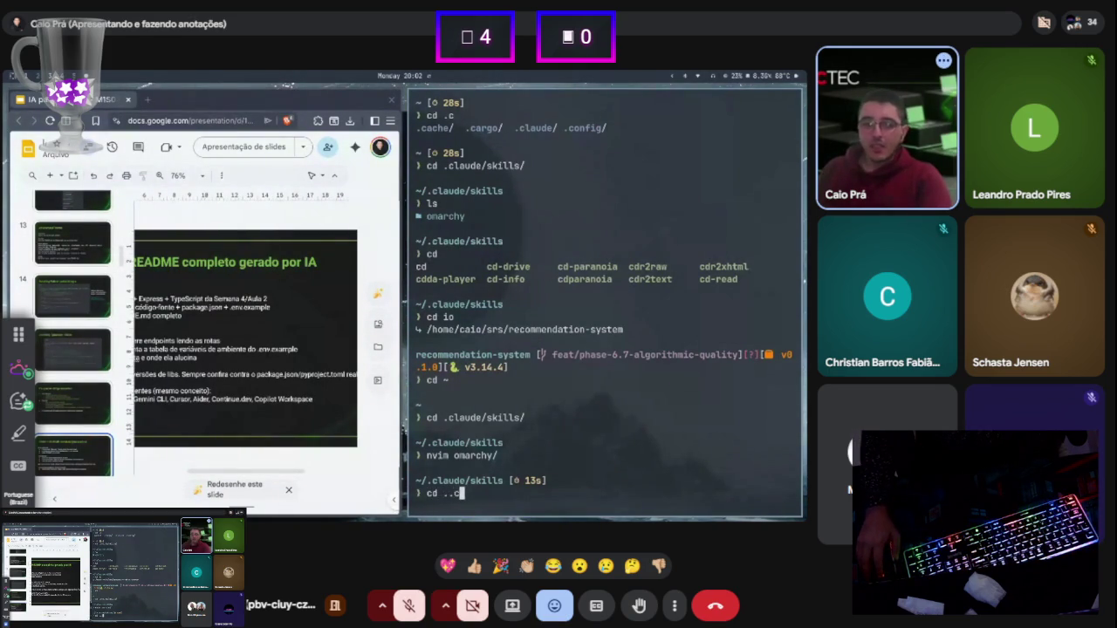
{"action": "key", "text": "Return"}
{"action": "type", "text": "cd .."}
{"action": "key", "text": "Return"}
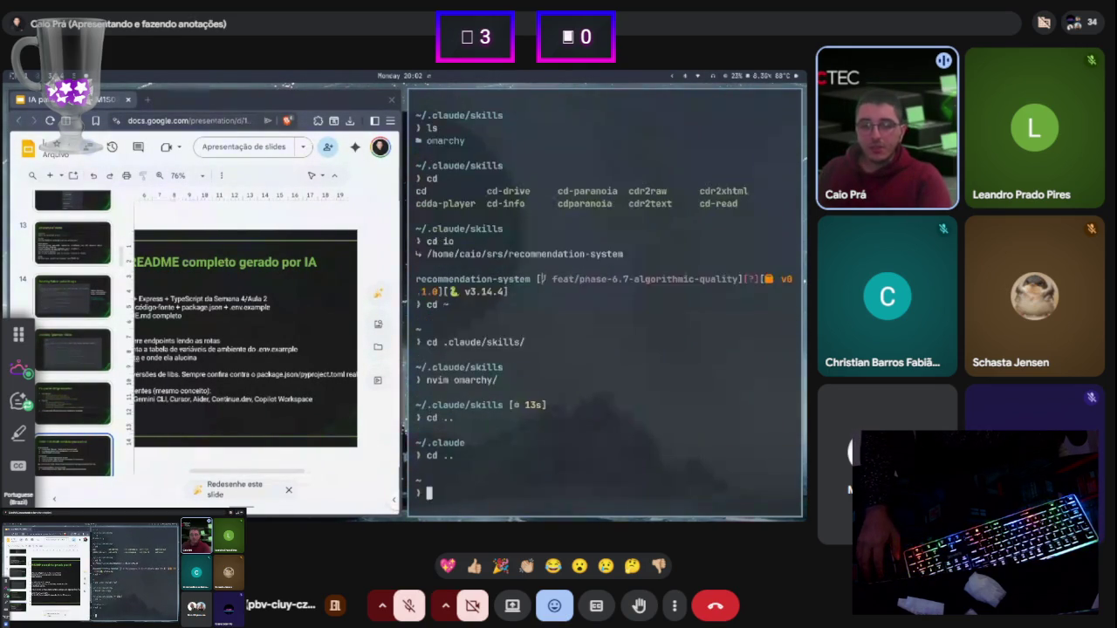
{"action": "type", "text": "ls"}
{"action": "key", "text": "Return"}
Enter the projects folder, list it, then enter the Routina project folder.
{"action": "type", "text": "cd pro"}
{"action": "key", "text": "Tab"}
{"action": "type", "text": "jects"}
{"action": "key", "text": "Return"}
{"action": "type", "text": "ls"}
{"action": "key", "text": "Return"}
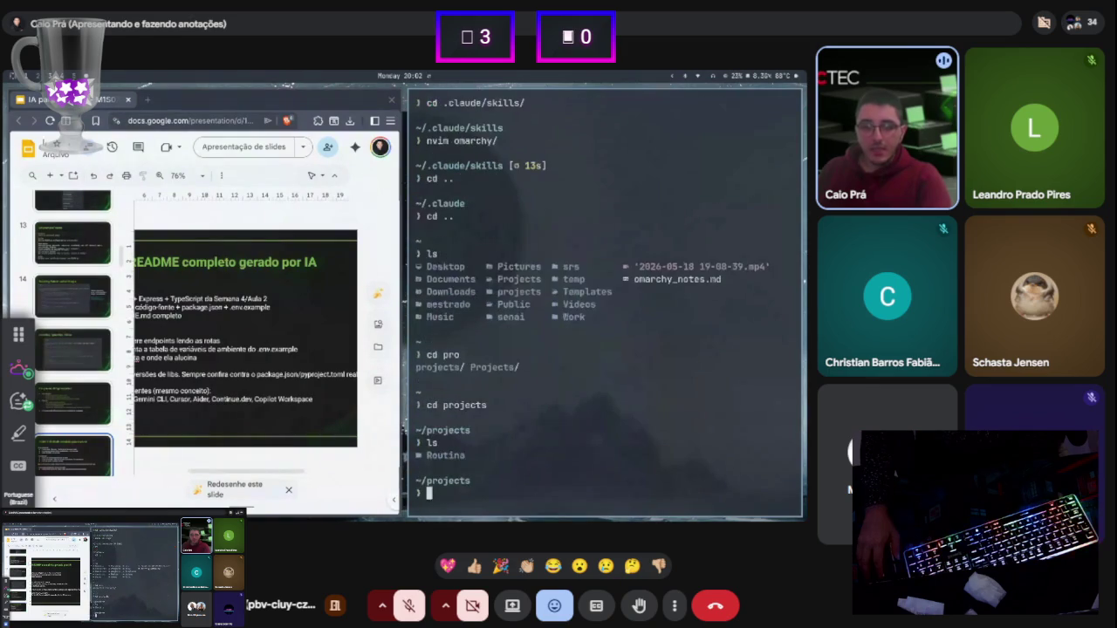
{"action": "type", "text": "cd Routina/"}
{"action": "key", "text": "Return"}
{"action": "type", "text": "ls"}
{"action": "key", "text": "Return"}
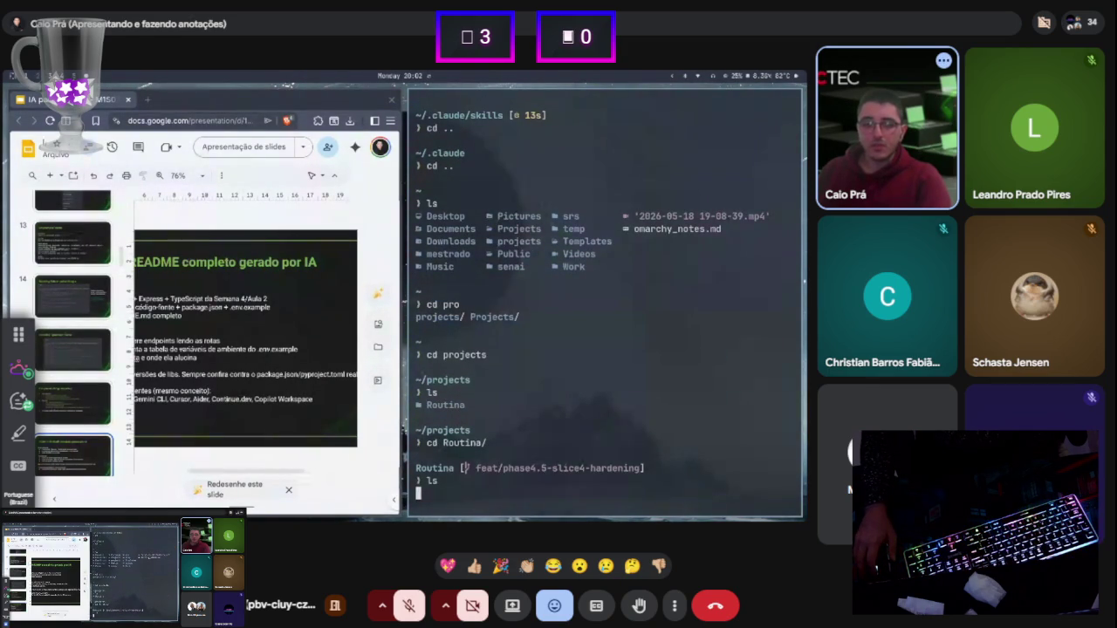
Enter Routina's .claude folder, list it, and close the terminal with Super+Q.
{"action": "type", "text": "cd .claude/"}
{"action": "key", "text": "Return"}
{"action": "type", "text": "ls"}
{"action": "key", "text": "Return"}
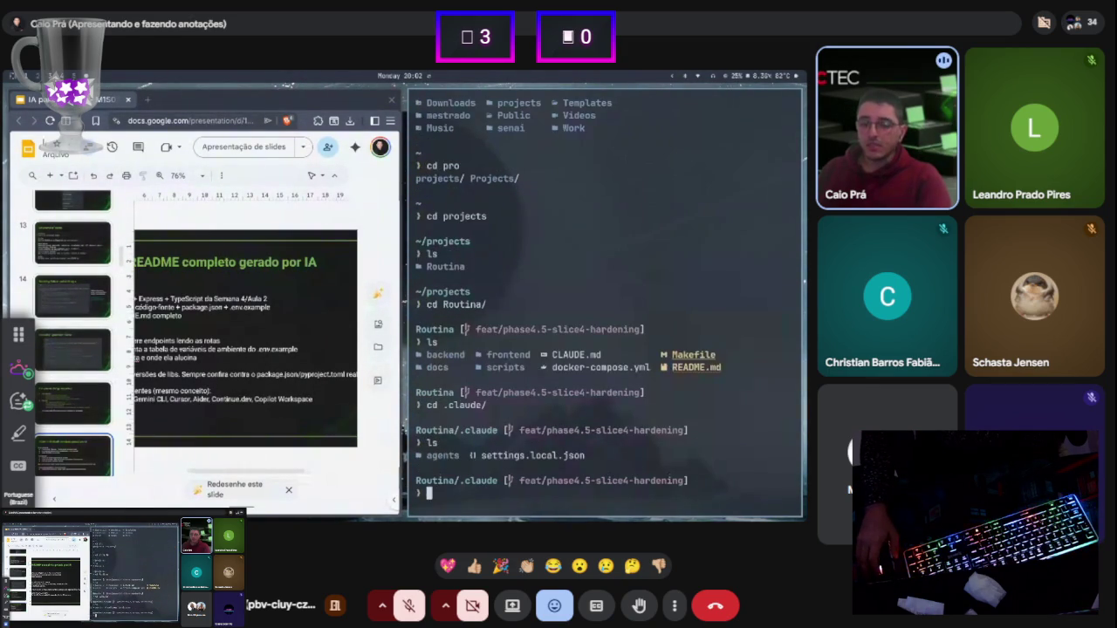
{"action": "key", "text": "super+q"}
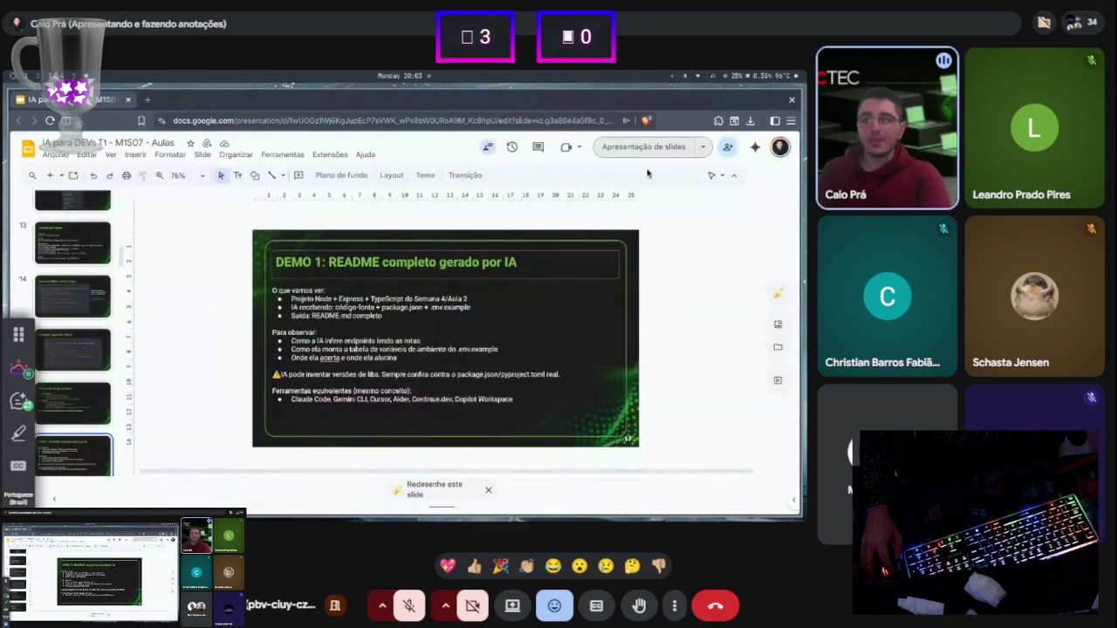
Present the slides full screen and advance to slide 18 on security teams' #1 barrier.
{"action": "left_click", "coordinate": [644, 146]}
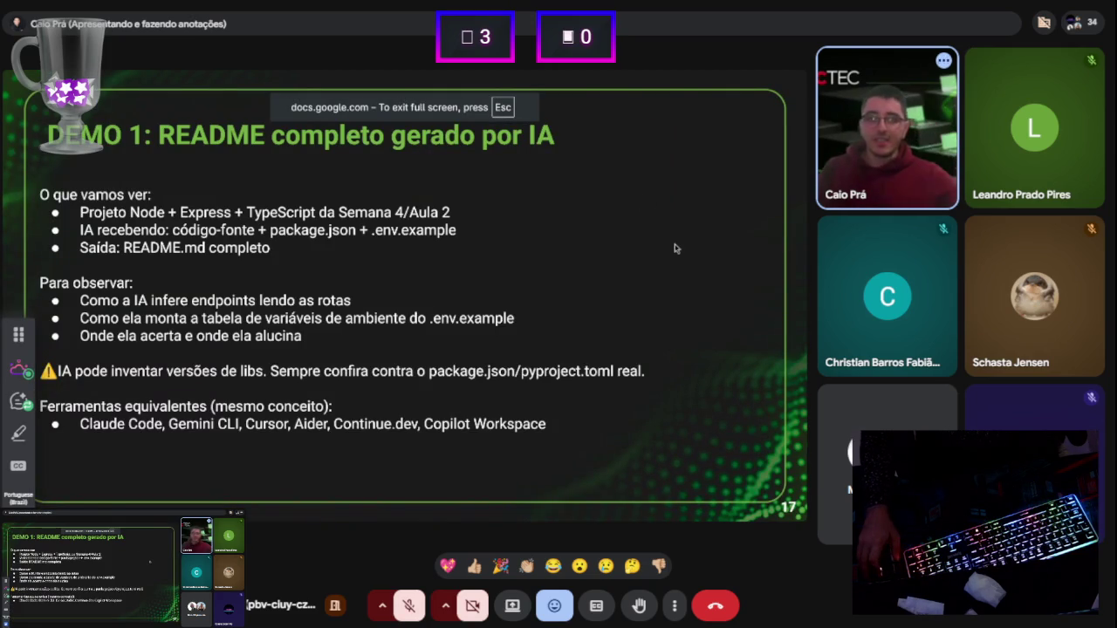
{"action": "key", "text": "Right"}
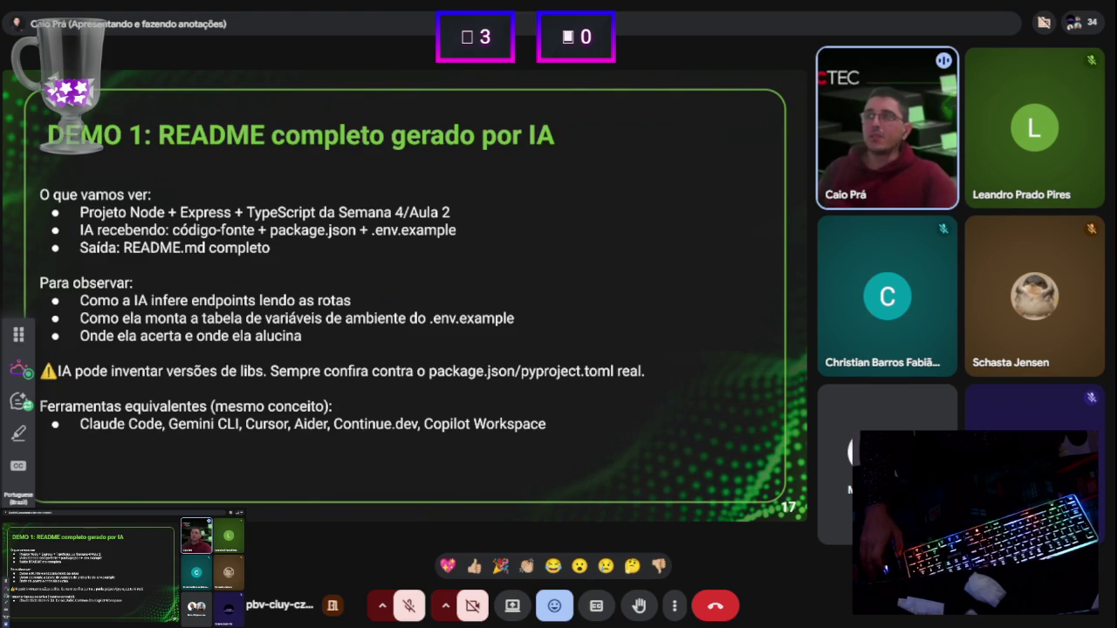
{"action": "key", "text": "Right"}
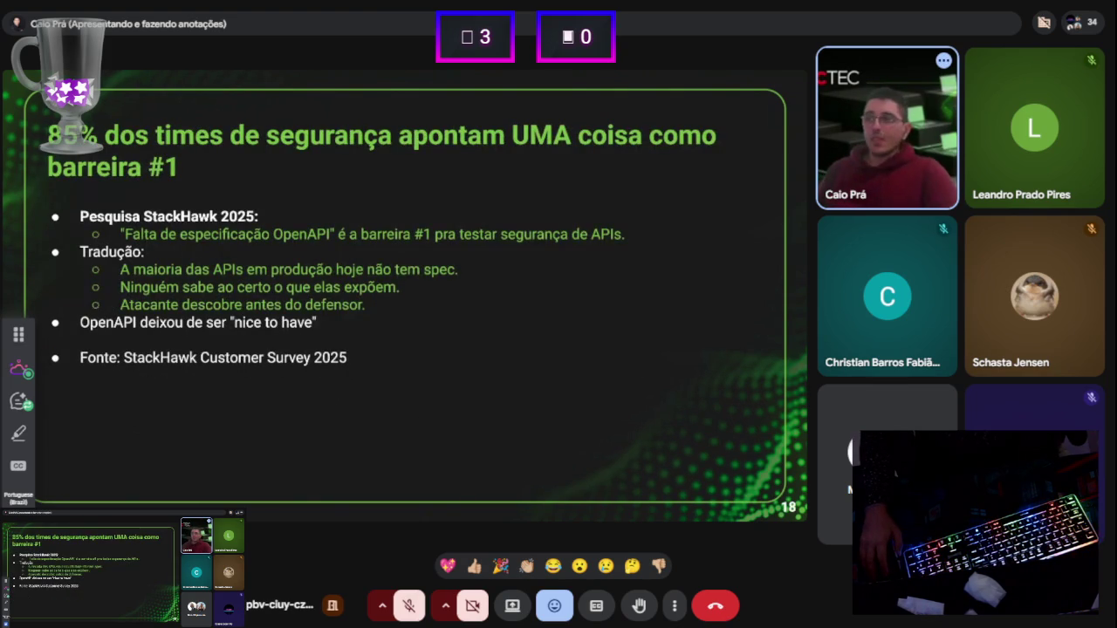
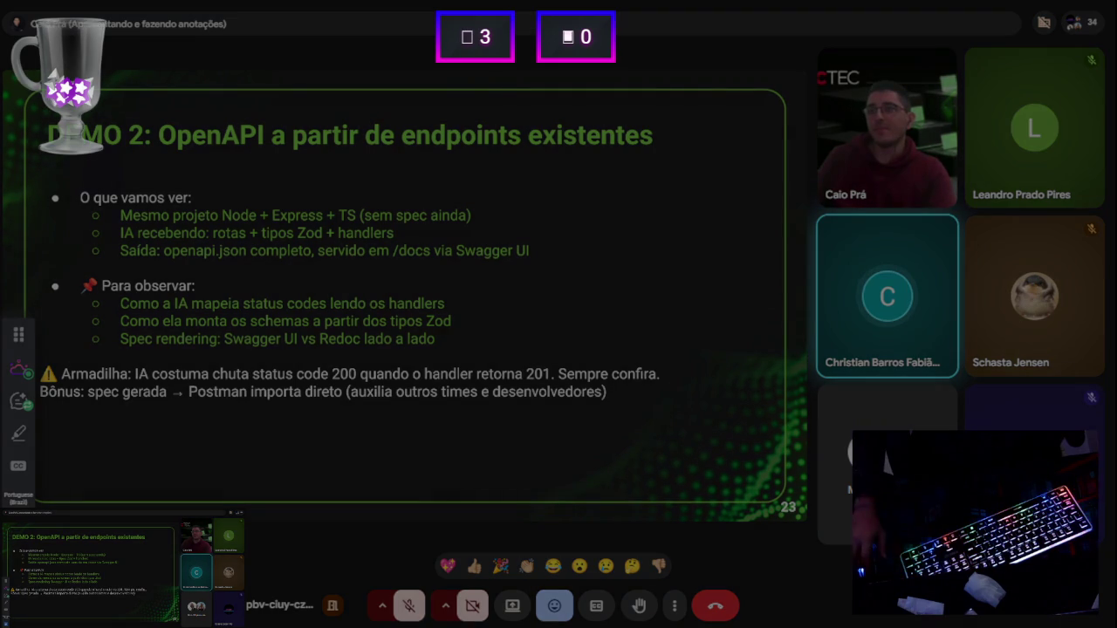
Capture and dismiss a full-screen selection, lower the annotation toolbar, and open the meeting chat.
{"action": "mouse_move", "coordinate": [0, 4]}
{"action": "left_mouse_down"}
{"action": "mouse_move", "coordinate": [886, 524]}
{"action": "mouse_move", "coordinate": [1112, 626]}
{"action": "left_mouse_up"}
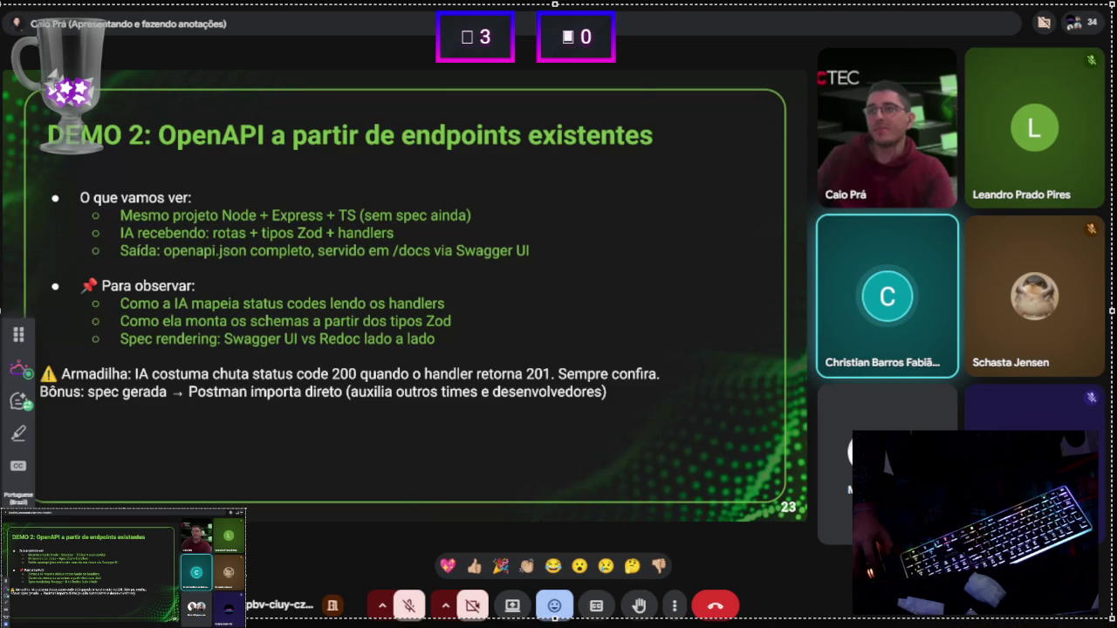
{"action": "key", "text": "Return"}
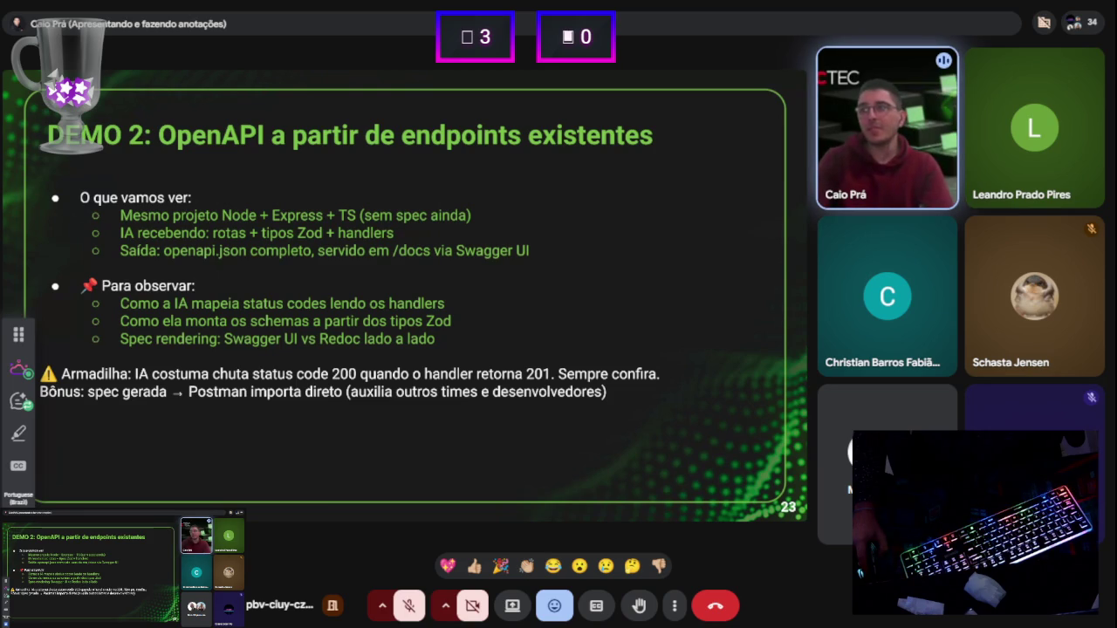
{"action": "left_click_drag", "start_coordinate": [19, 344], "coordinate": [19, 373]}
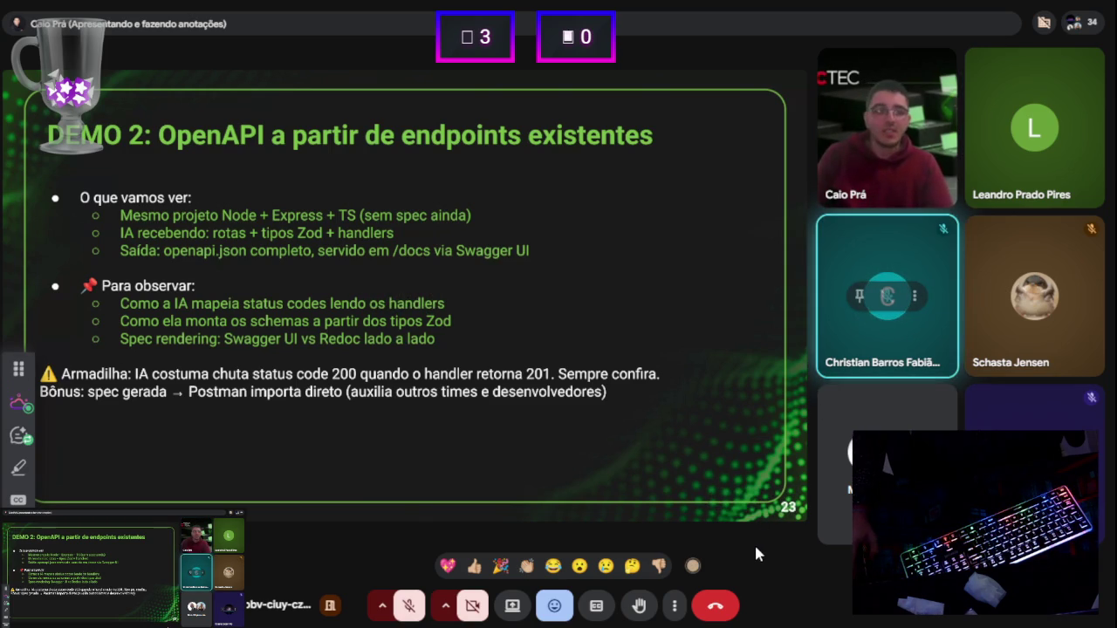
{"action": "key", "text": "ctrl+alt+c"}
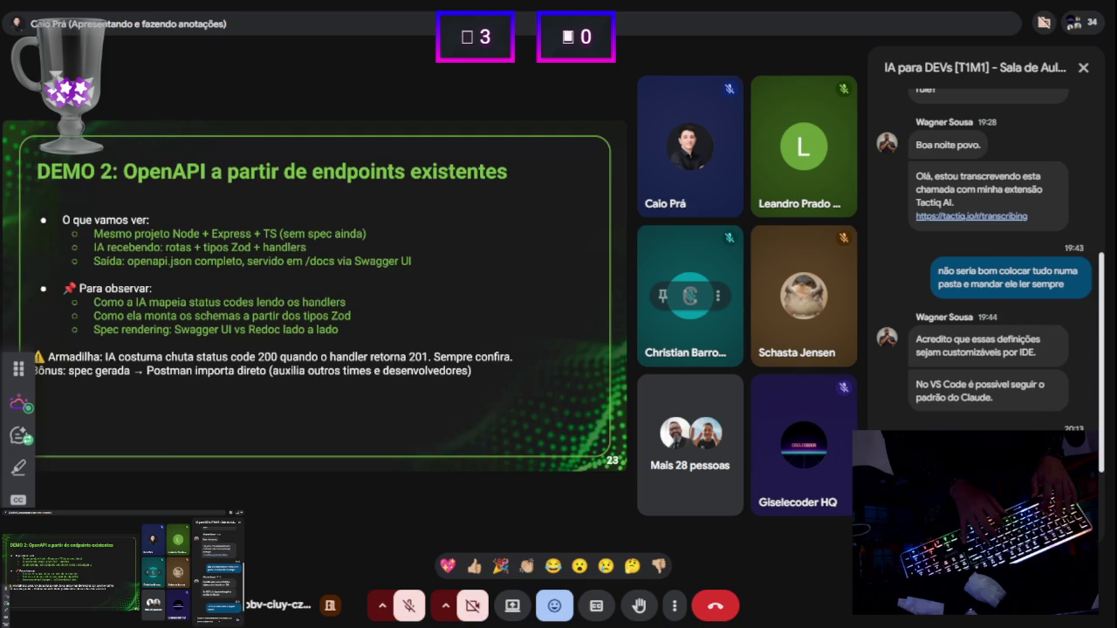
Send 'Tenho dúvidas sobre o projeto depois' to the chat and close the chat panel.
{"action": "key", "text": "Return"}
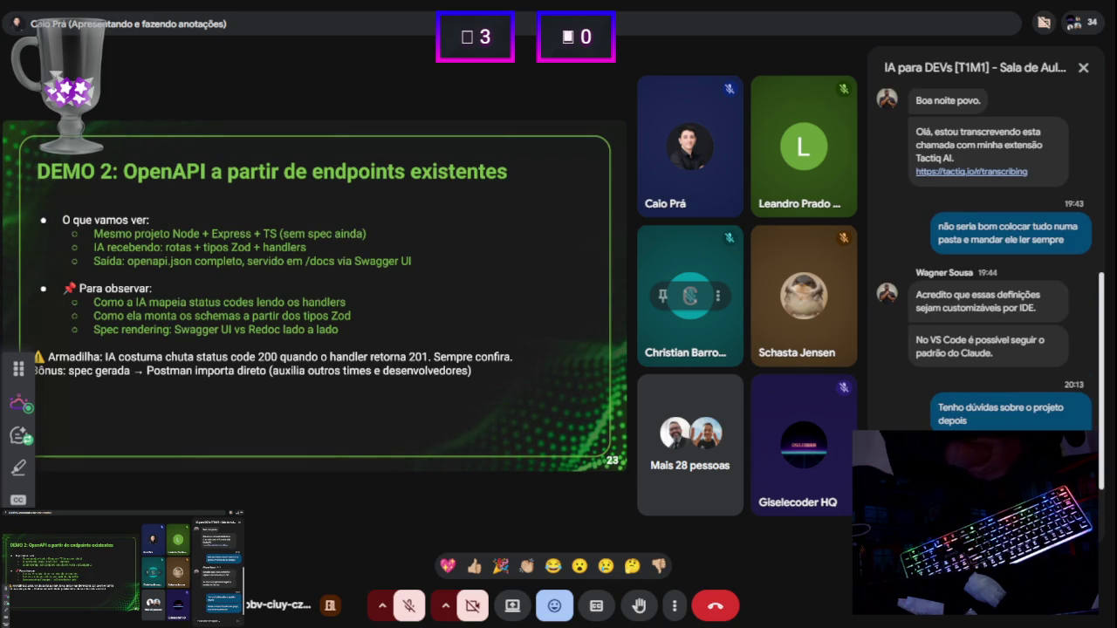
{"action": "left_click", "coordinate": [1083, 69]}
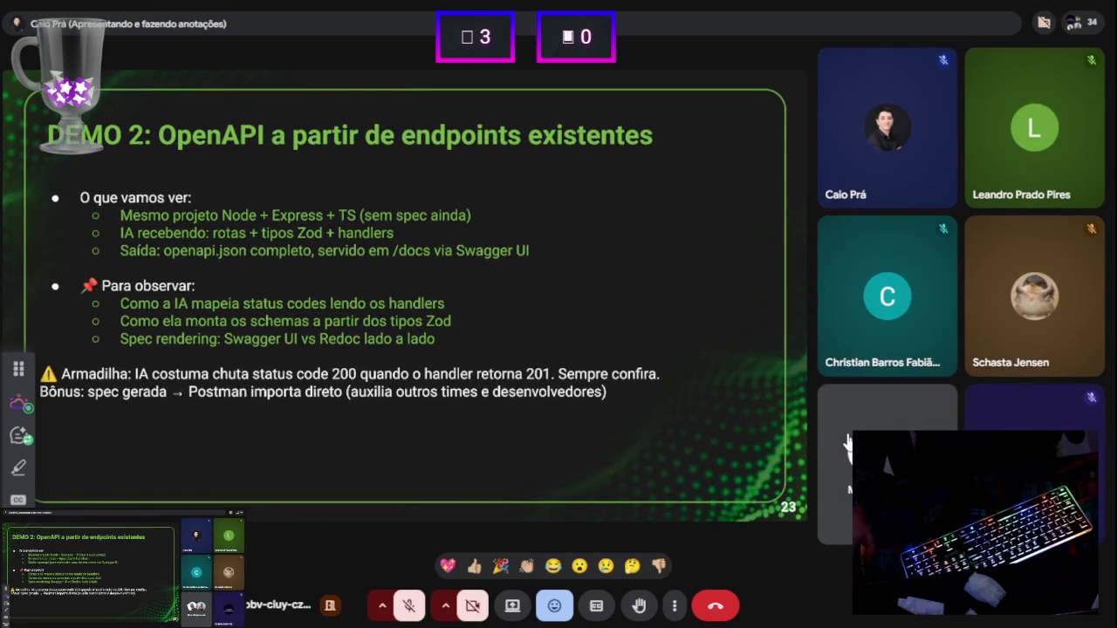
{"action": "left_click_drag", "start_coordinate": [25, 380], "coordinate": [25, 374]}
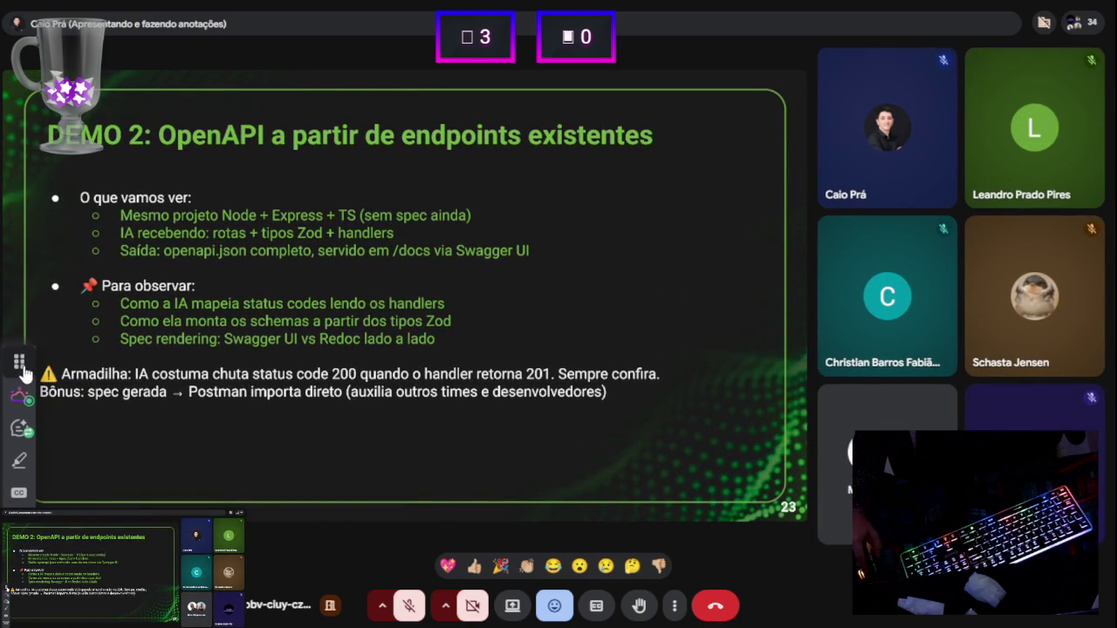
Reopen and close the chat again, then leave fullscreen to show the browser window.
{"action": "left_click", "coordinate": [1050, 620]}
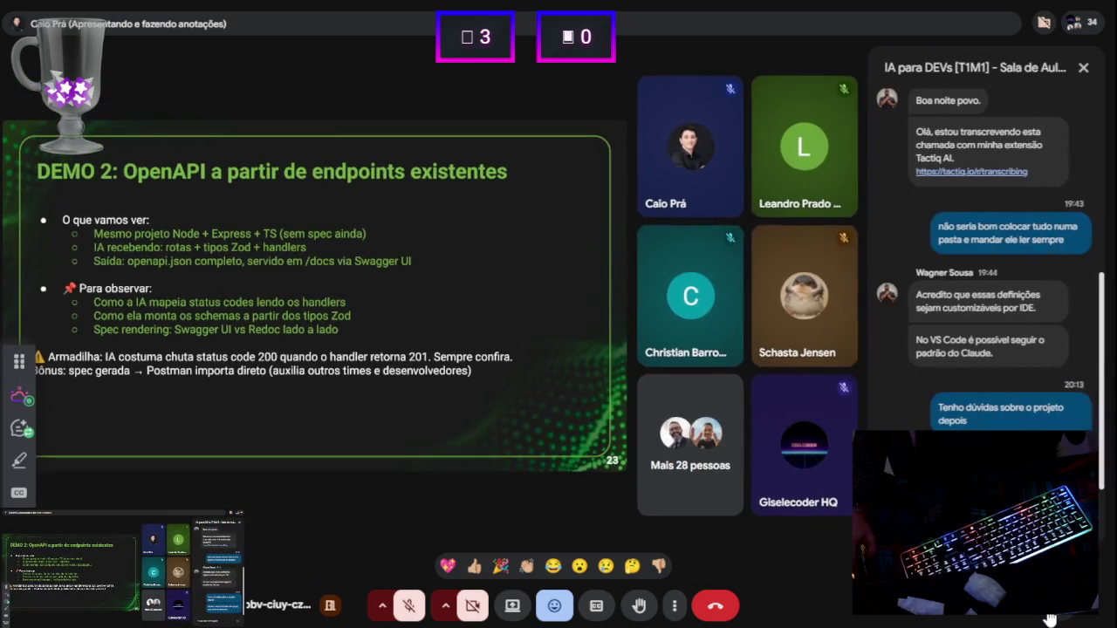
{"action": "left_click", "coordinate": [1050, 619]}
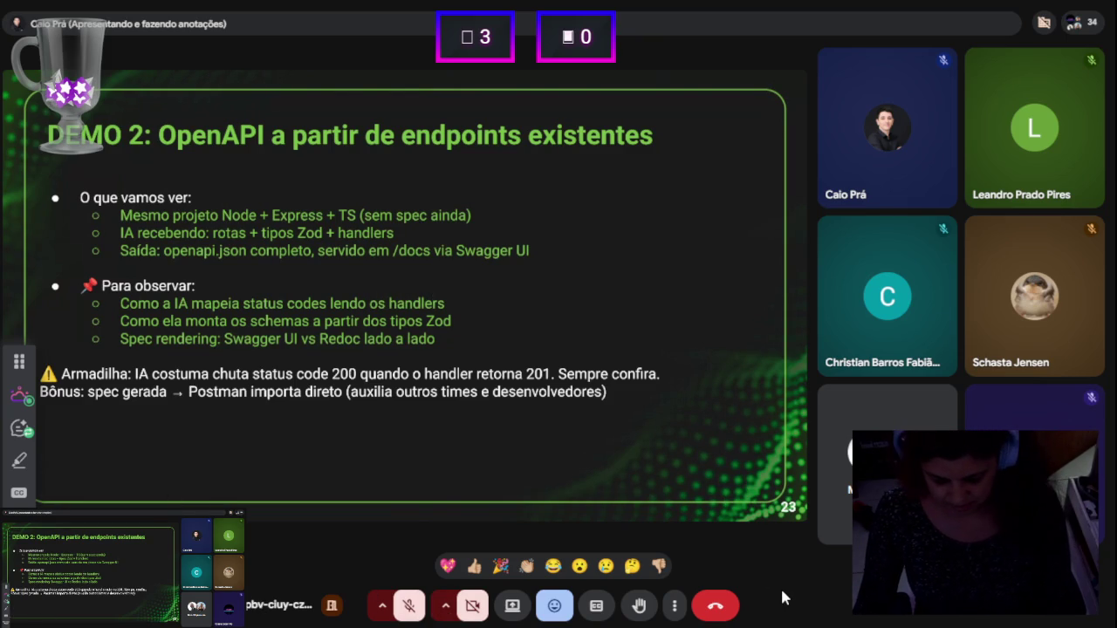
{"action": "key", "text": "F11"}
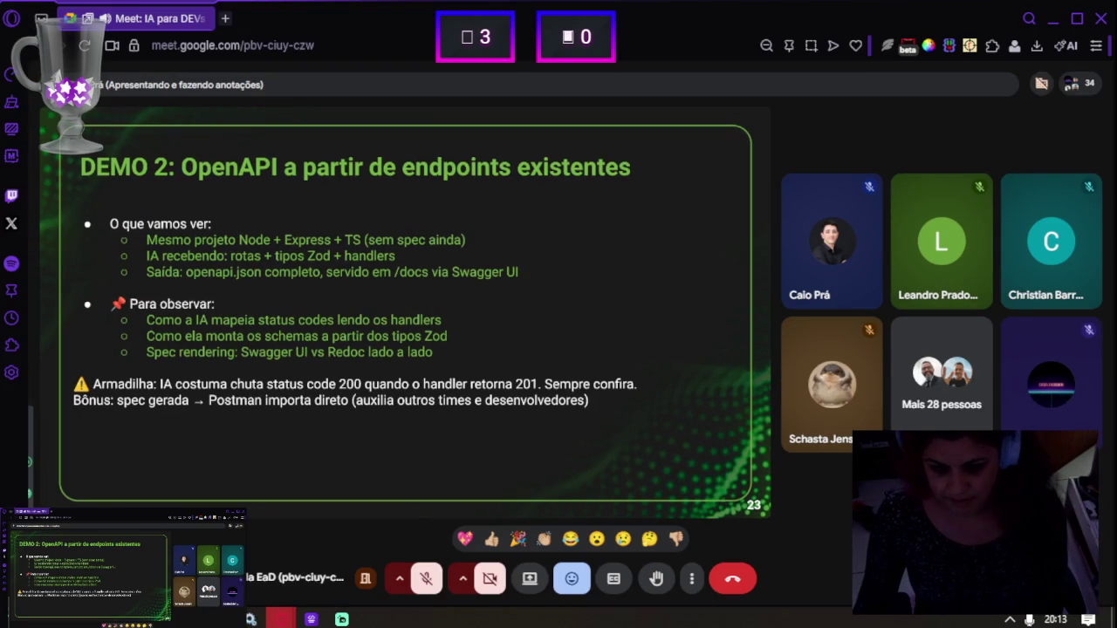
In a new tab, load YouTube from 'you' and play the Chill Lofi Room live stream.
{"action": "left_click", "coordinate": [225, 18]}
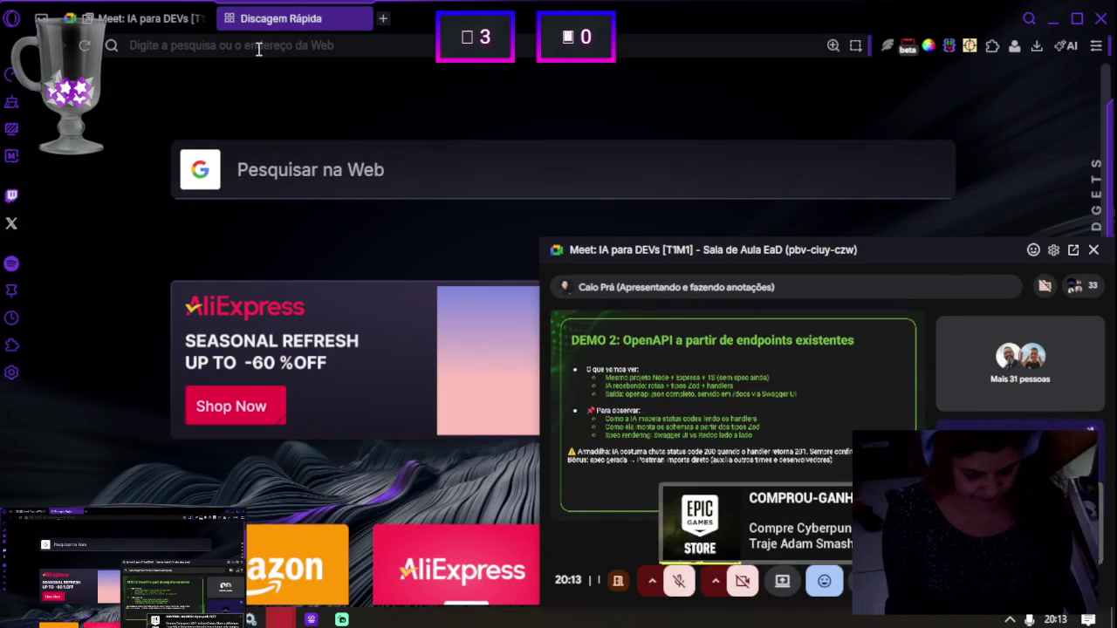
{"action": "type", "text": "you"}
{"action": "key", "text": "Return"}
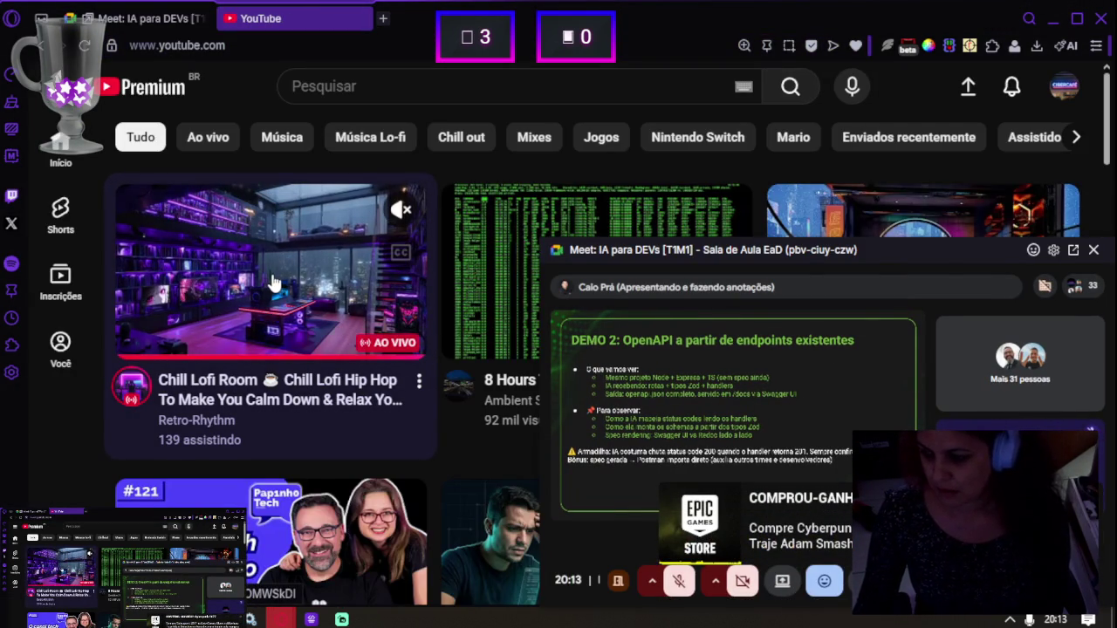
{"action": "scroll", "coordinate": [270, 284], "scroll_direction": "down", "scroll_amount": 1}
{"action": "left_click", "coordinate": [295, 200]}
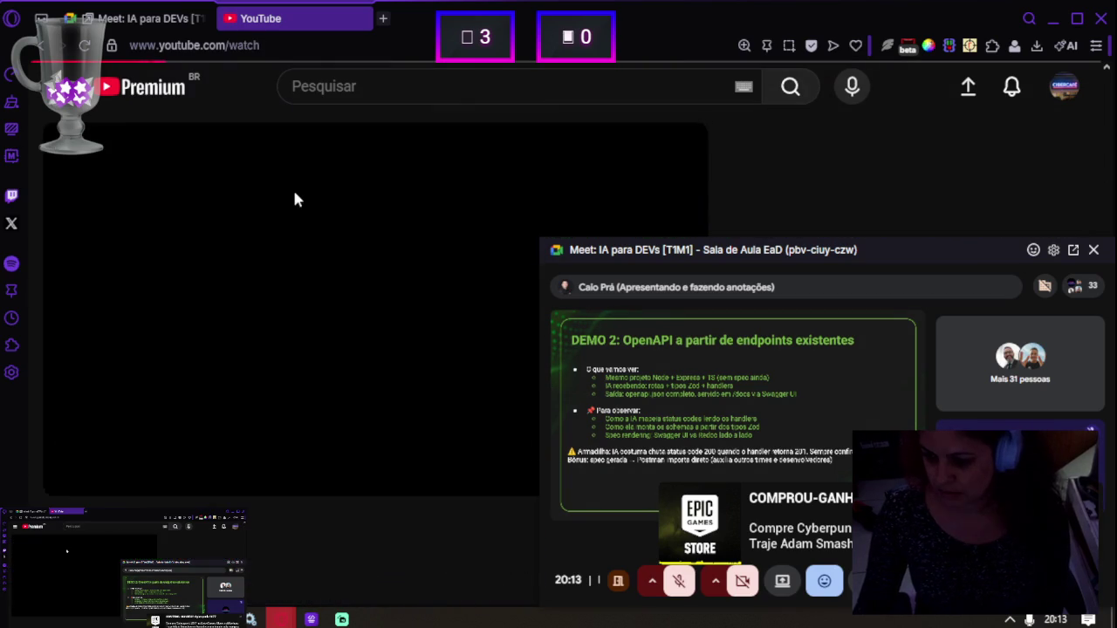
{"action": "mouse_move", "coordinate": [145, 468]}
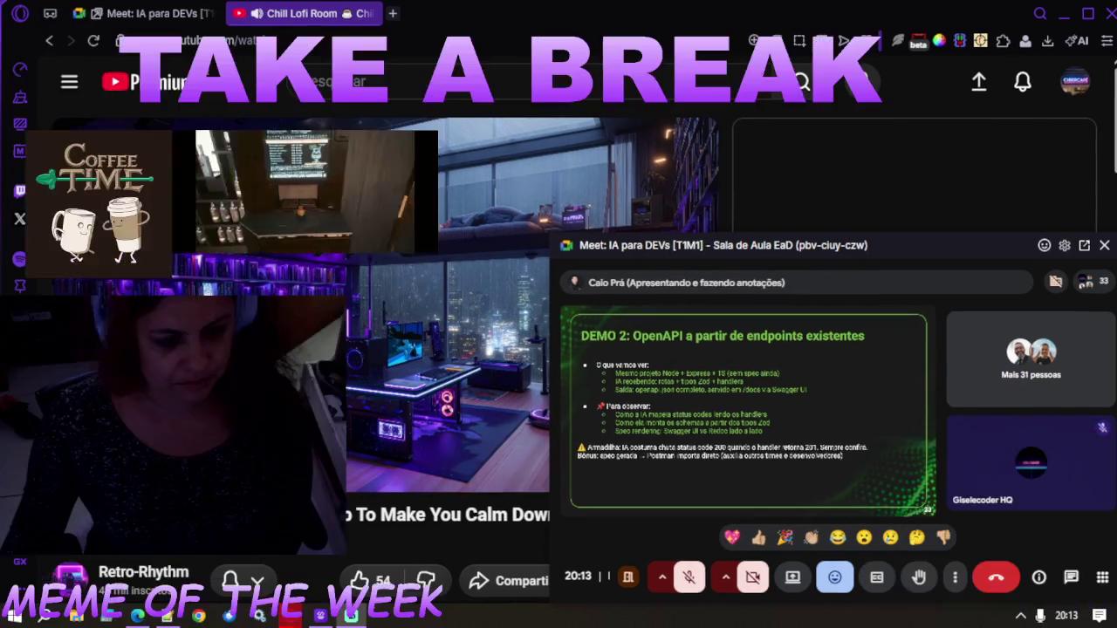
Scroll through the lofi video's watch page, description and comments while autoplay continues.
{"action": "scroll", "coordinate": [356, 468], "scroll_direction": "down", "scroll_amount": 4}
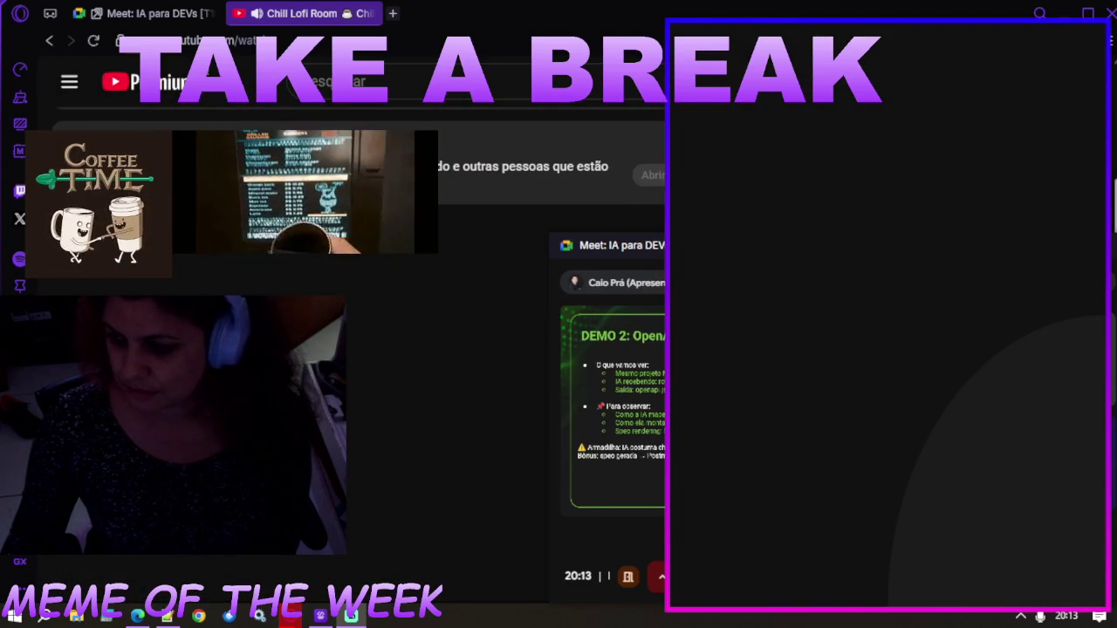
{"action": "scroll", "coordinate": [358, 478], "scroll_direction": "up", "scroll_amount": 3}
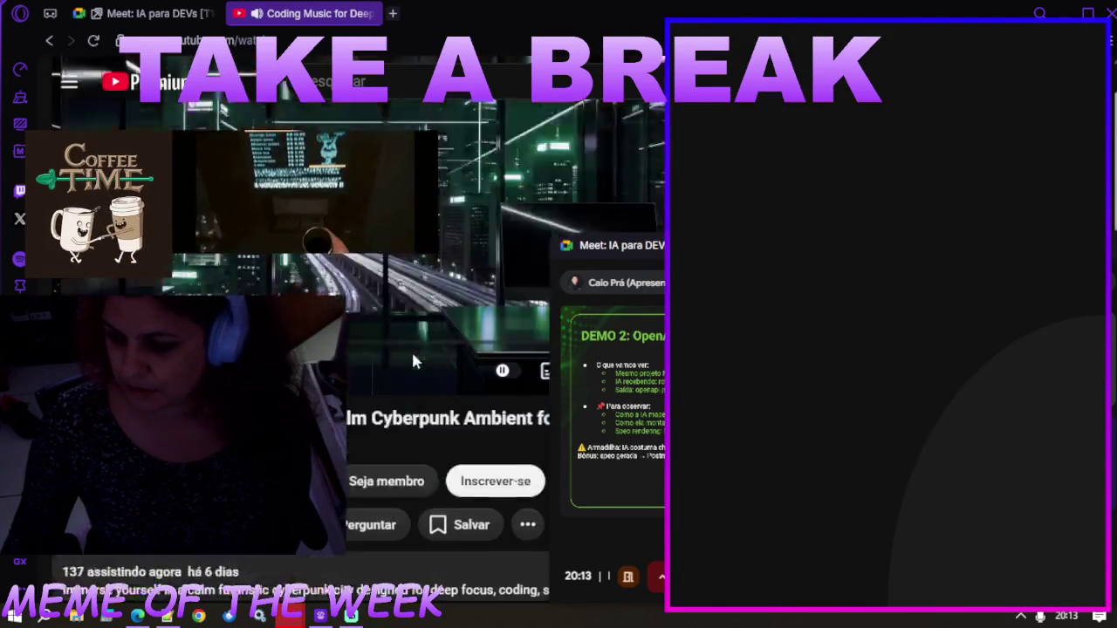
{"action": "scroll", "coordinate": [414, 360], "scroll_direction": "down", "scroll_amount": 2}
{"action": "scroll", "coordinate": [415, 360], "scroll_direction": "up", "scroll_amount": 2}
{"action": "scroll", "coordinate": [415, 361], "scroll_direction": "down", "scroll_amount": 5}
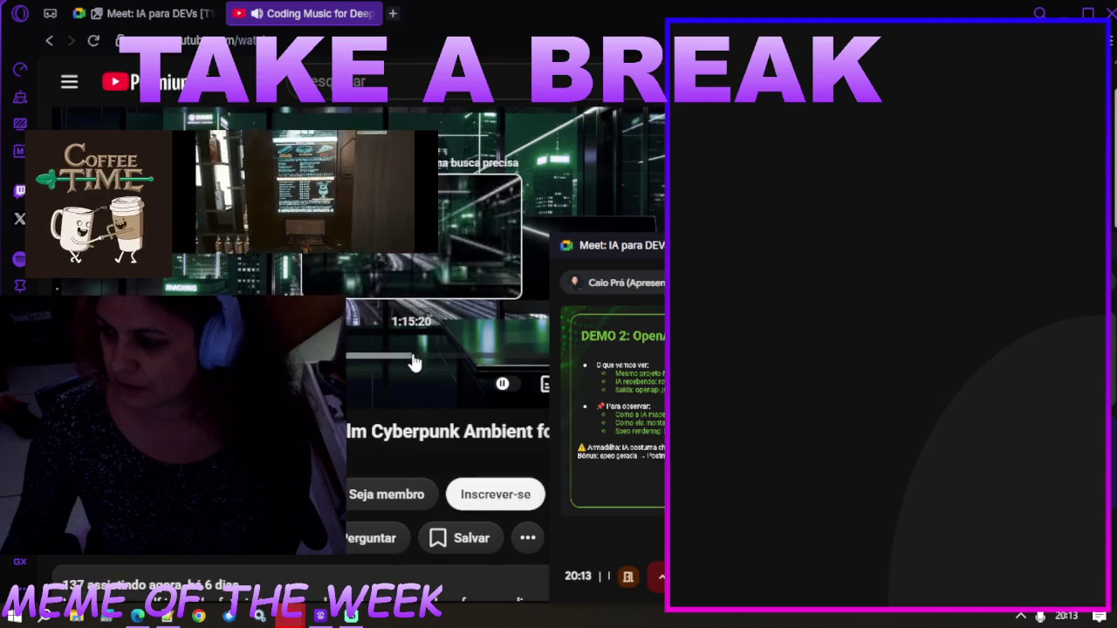
{"action": "scroll", "coordinate": [414, 361], "scroll_direction": "down", "scroll_amount": 5}
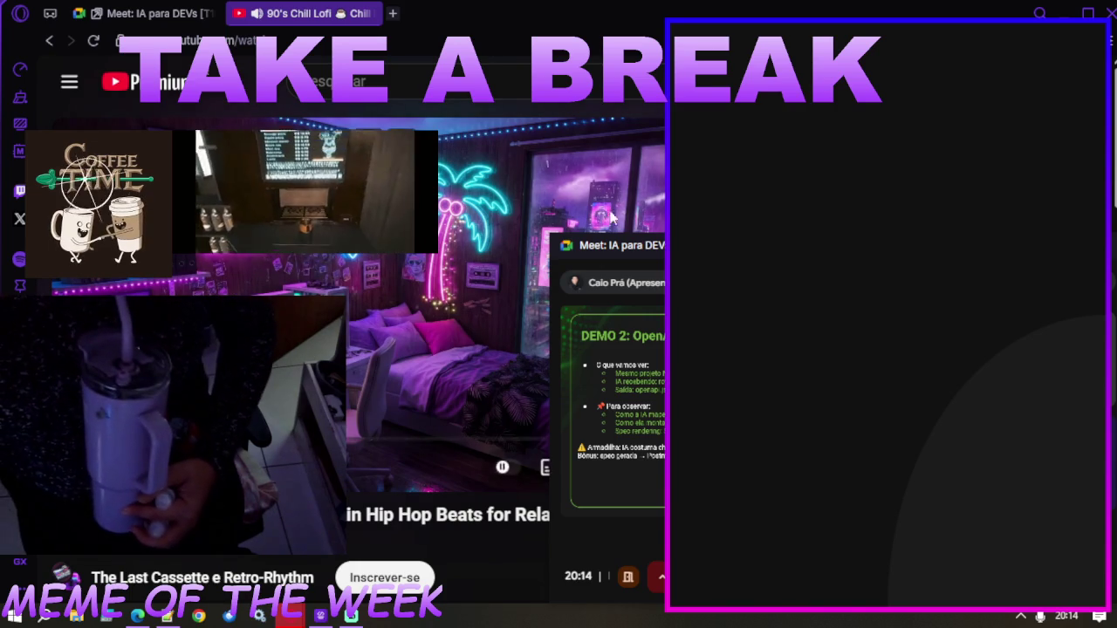
Enlarge and reposition the floating Meet window, then return to the Meet tab after the break.
{"action": "mouse_move", "coordinate": [659, 246]}
{"action": "left_mouse_down"}
{"action": "mouse_move", "coordinate": [568, 166]}
{"action": "mouse_move", "coordinate": [550, 161]}
{"action": "mouse_move", "coordinate": [528, 210]}
{"action": "left_mouse_up"}
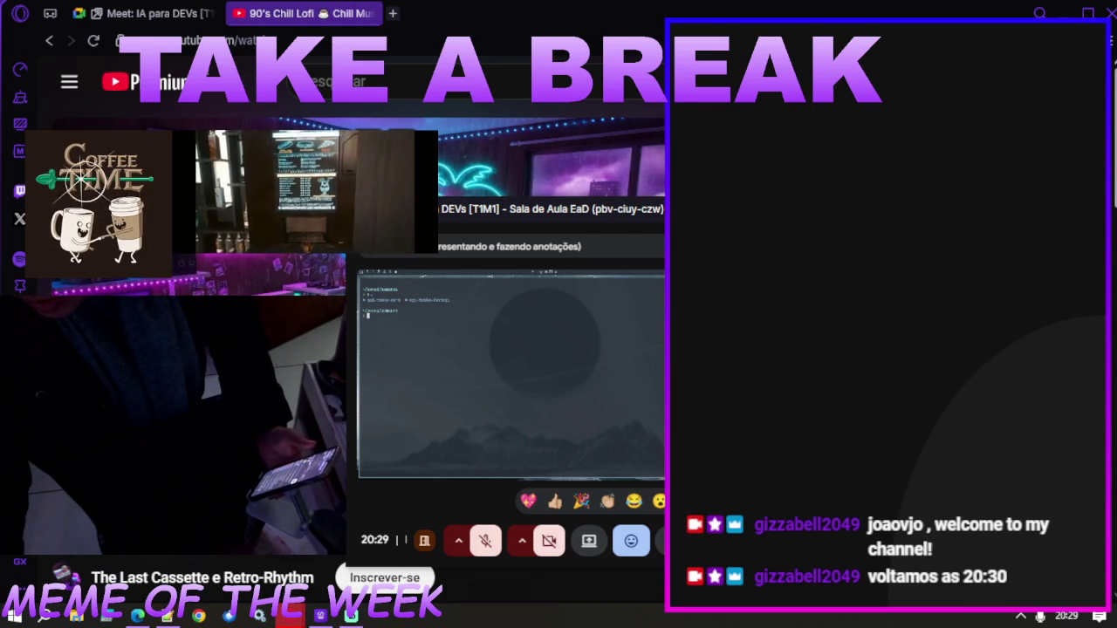
{"action": "key", "text": "ctrl+Tab"}
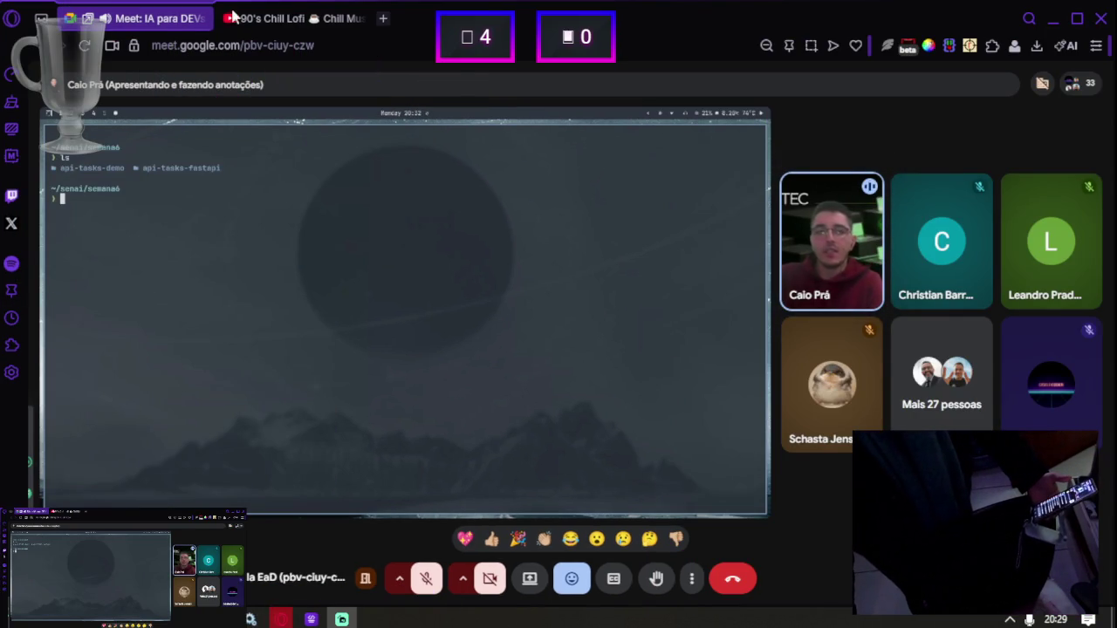
Close the YouTube lofi music tab.
{"action": "left_click", "coordinate": [365, 17]}
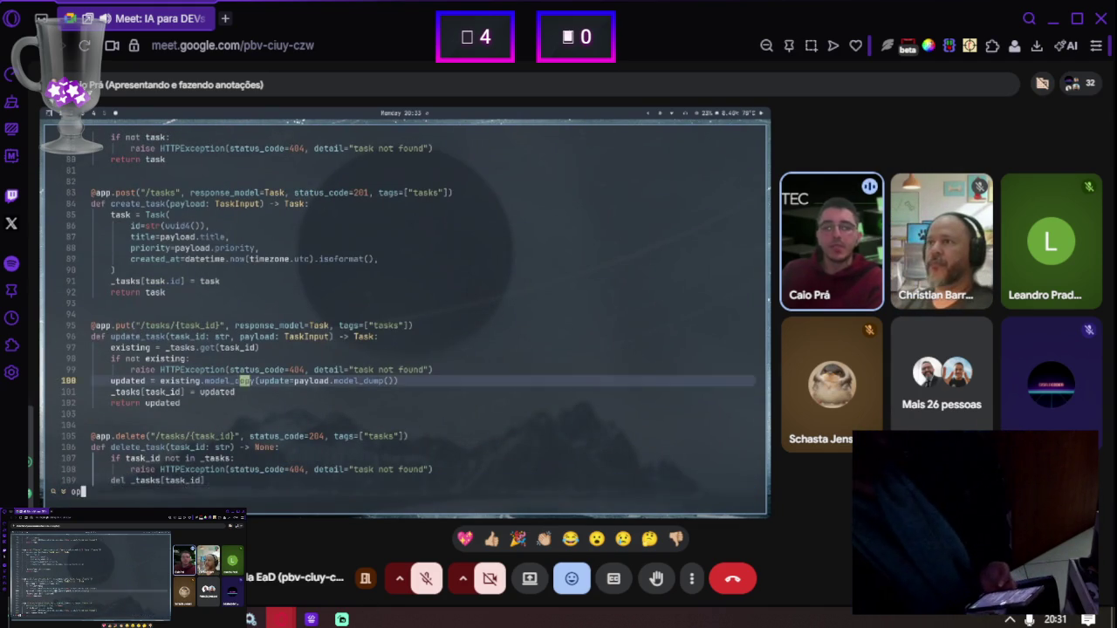
Open the Meet chat with Ctrl+Alt+C to read messages, then close it to enlarge the shared screen.
{"action": "key", "text": "ctrl+alt+c"}
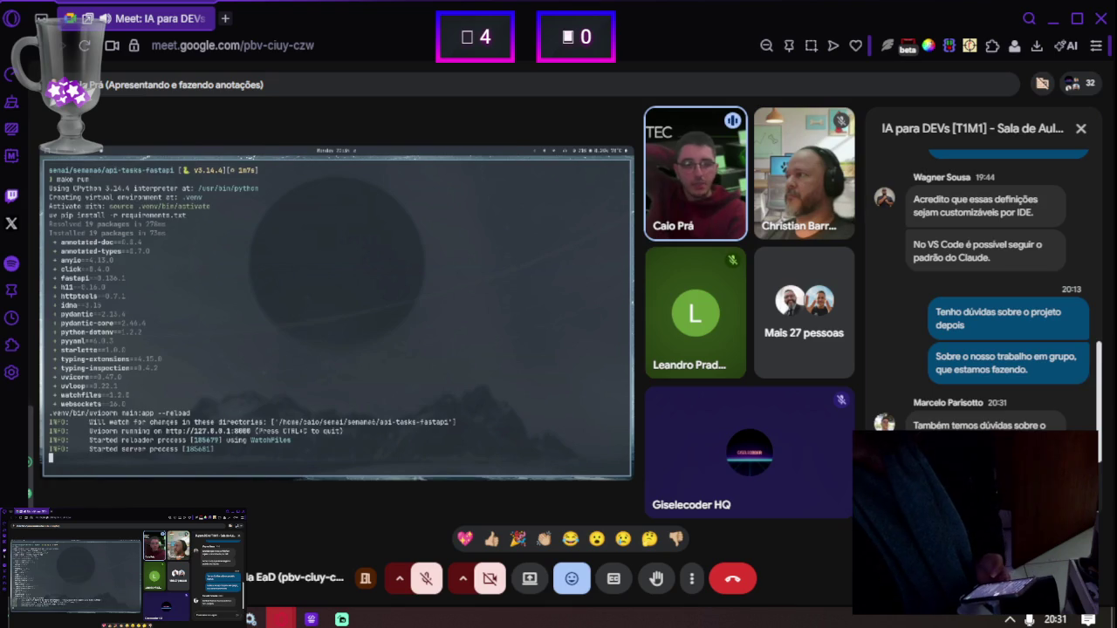
{"action": "key", "text": "ctrl+alt+c"}
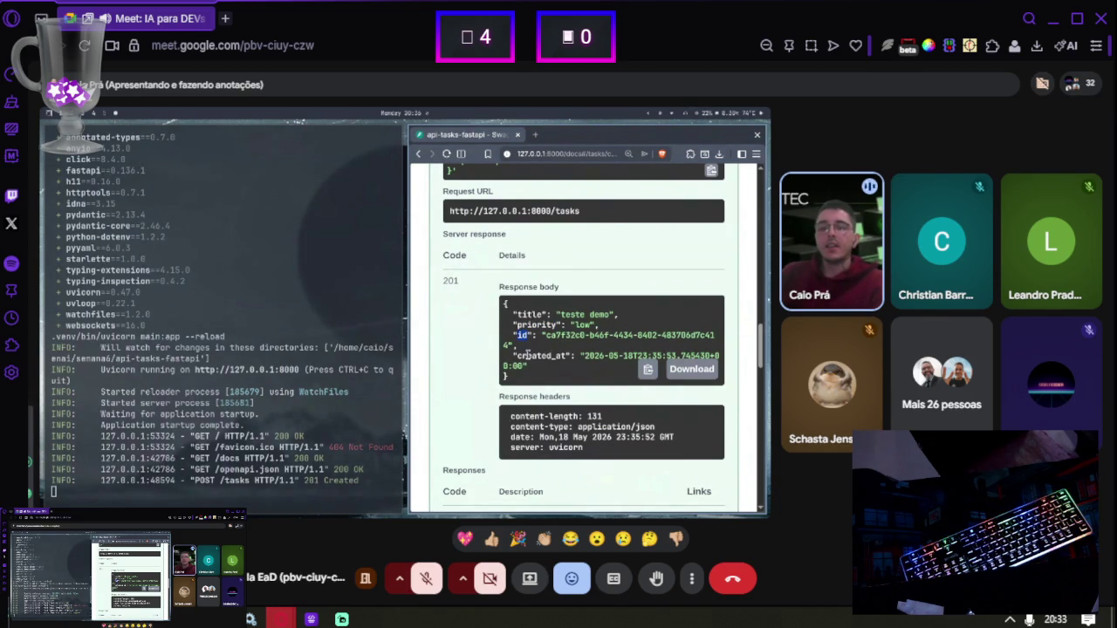
Review the POST /tasks 201 response for 'teste demo' and expand the GET /tasks endpoint.
{"action": "scroll", "coordinate": [567, 351], "scroll_direction": "down", "scroll_amount": 3}
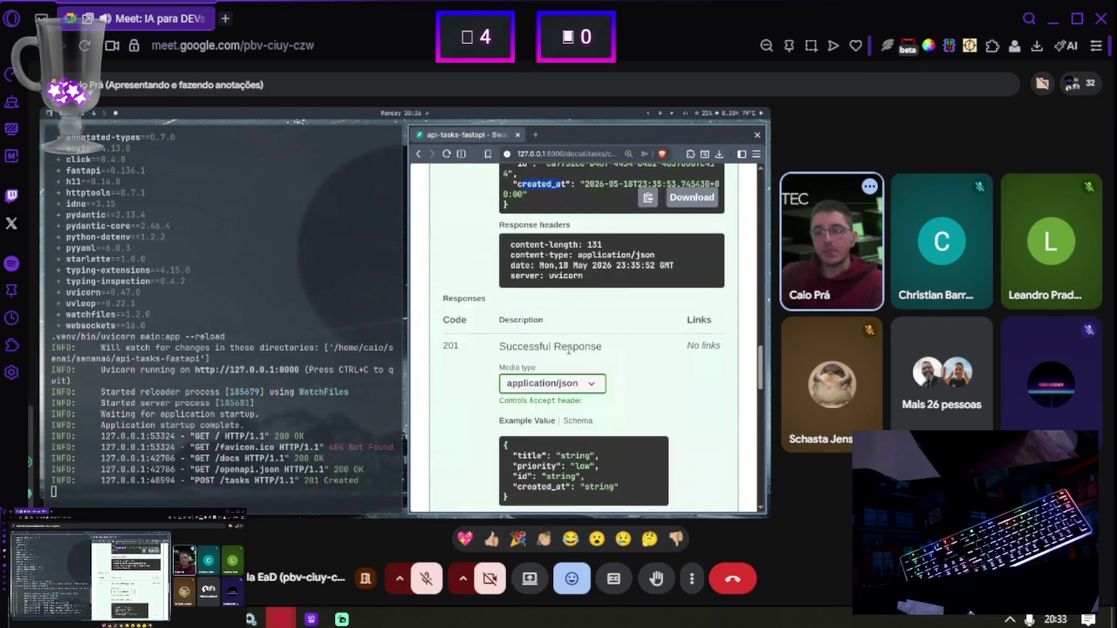
{"action": "scroll", "coordinate": [576, 349], "scroll_direction": "up", "scroll_amount": 15}
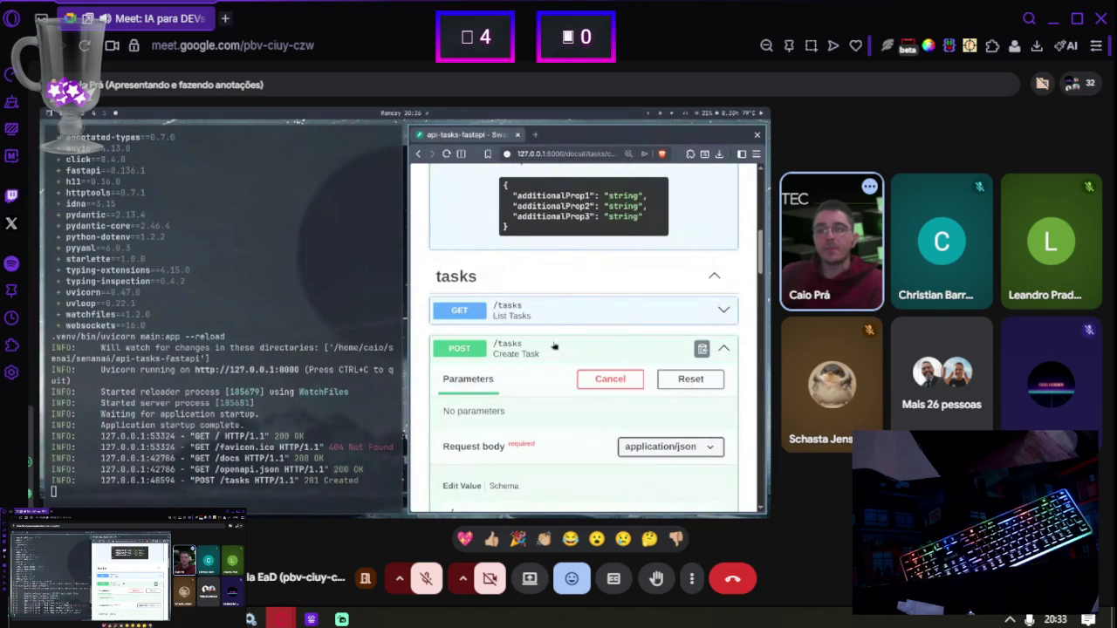
{"action": "left_click", "coordinate": [552, 316]}
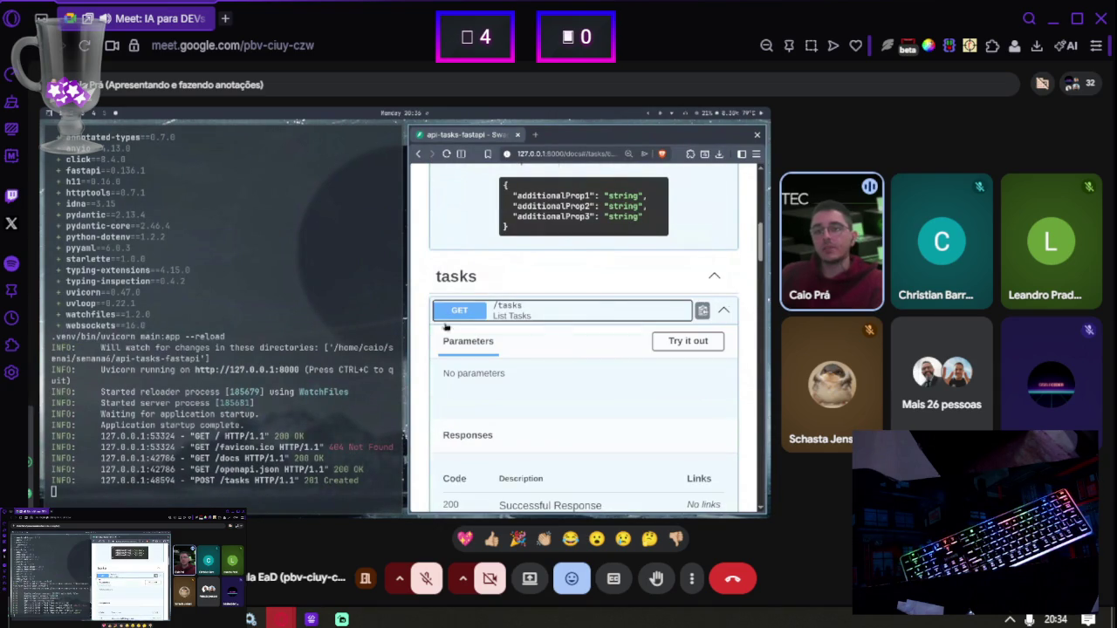
Execute GET /tasks and highlight the 'teste demo' task in the 200 JSON response.
{"action": "left_click", "coordinate": [670, 343]}
{"action": "left_click", "coordinate": [600, 421]}
{"action": "scroll", "coordinate": [578, 365], "scroll_direction": "down", "scroll_amount": 4}
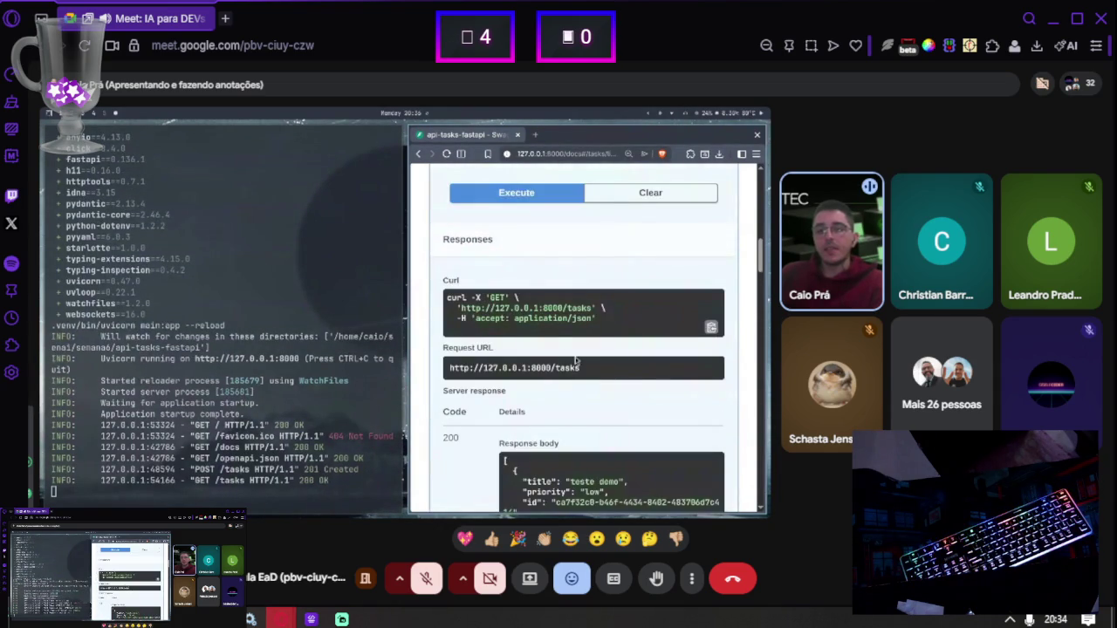
{"action": "scroll", "coordinate": [535, 370], "scroll_direction": "down", "scroll_amount": 2}
{"action": "left_click_drag", "start_coordinate": [535, 389], "coordinate": [534, 422]}
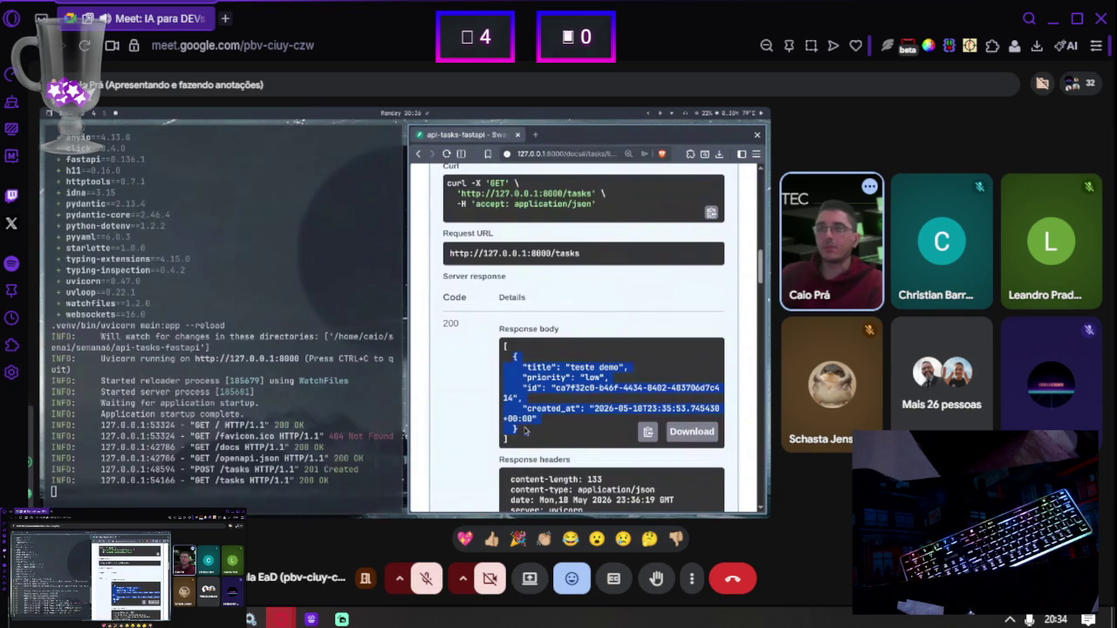
{"action": "left_click", "coordinate": [602, 379]}
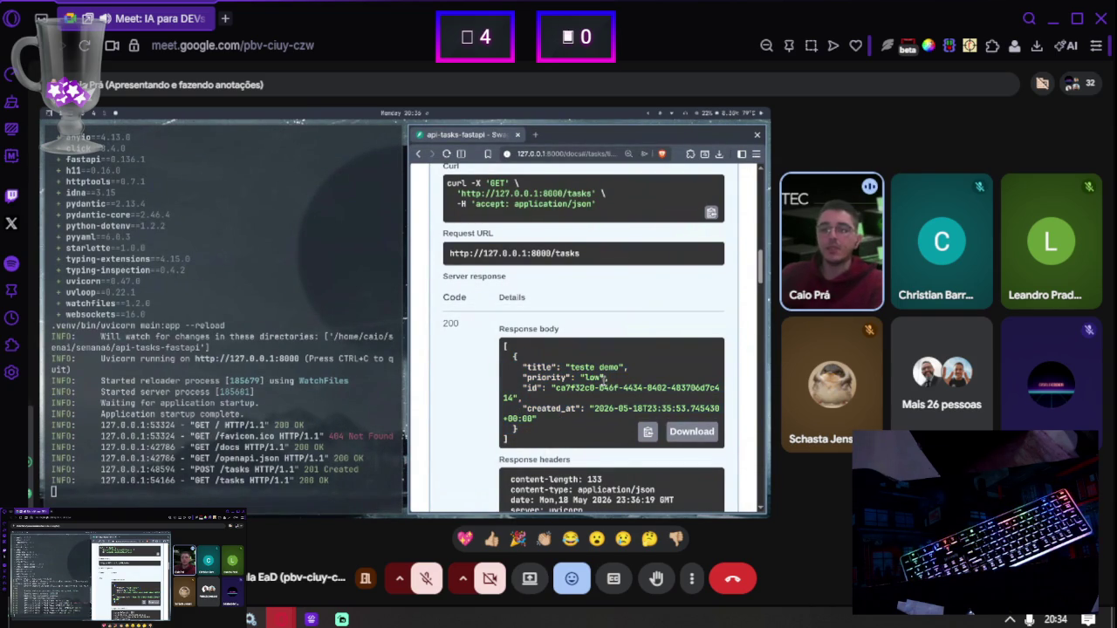
{"action": "left_click_drag", "start_coordinate": [568, 367], "coordinate": [623, 369]}
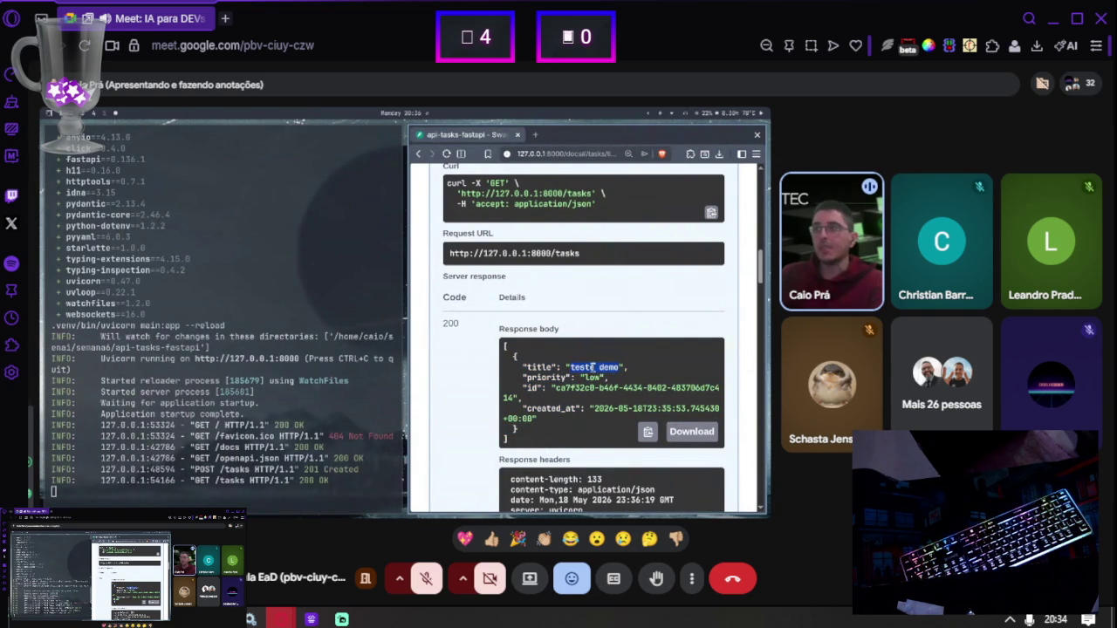
{"action": "scroll", "coordinate": [588, 367], "scroll_direction": "down", "scroll_amount": 1}
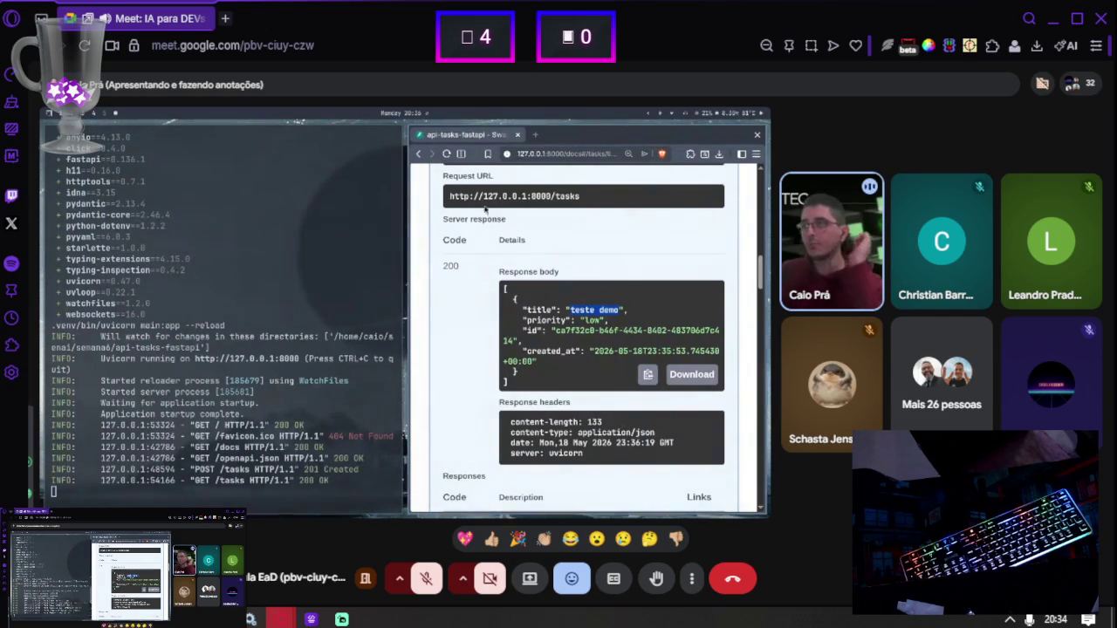
{"action": "scroll", "coordinate": [554, 272], "scroll_direction": "up", "scroll_amount": 5}
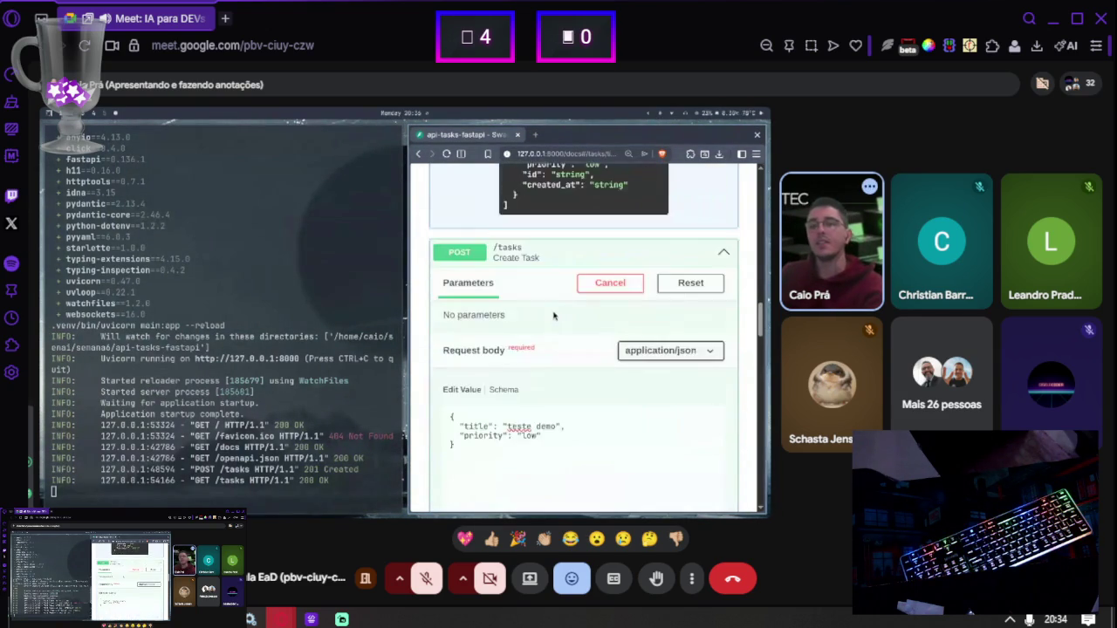
Collapse the Create Task endpoint and expand GET /tasks/{task_id}.
{"action": "scroll", "coordinate": [537, 275], "scroll_direction": "down", "scroll_amount": 1}
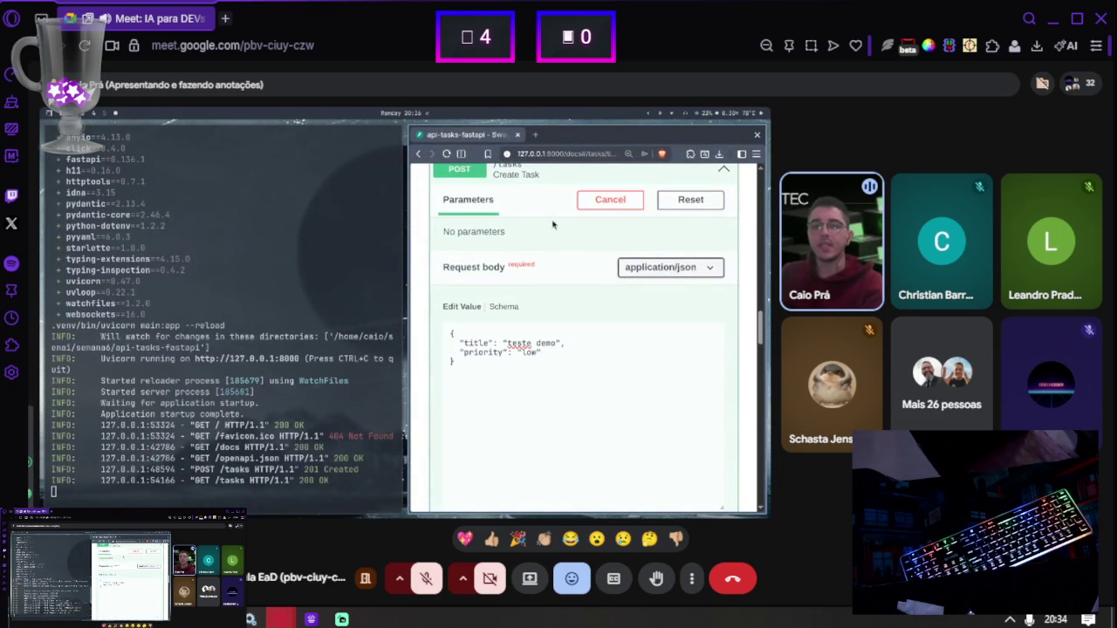
{"action": "left_click", "coordinate": [531, 180]}
{"action": "left_click", "coordinate": [577, 282]}
{"action": "scroll", "coordinate": [577, 282], "scroll_direction": "down", "scroll_amount": 2}
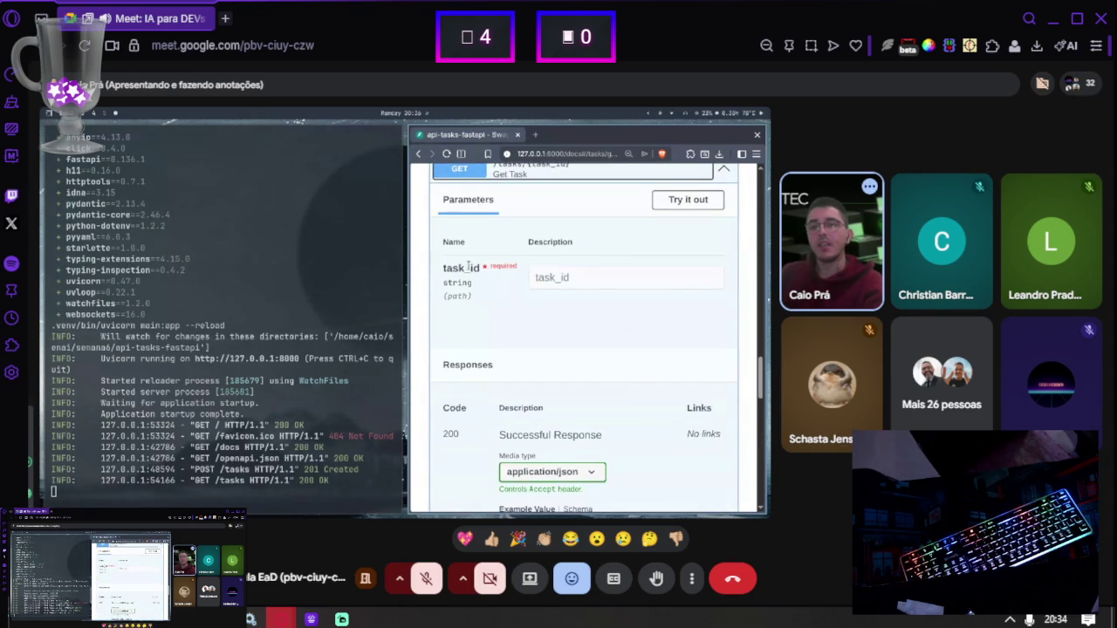
{"action": "scroll", "coordinate": [469, 266], "scroll_direction": "up", "scroll_amount": 1}
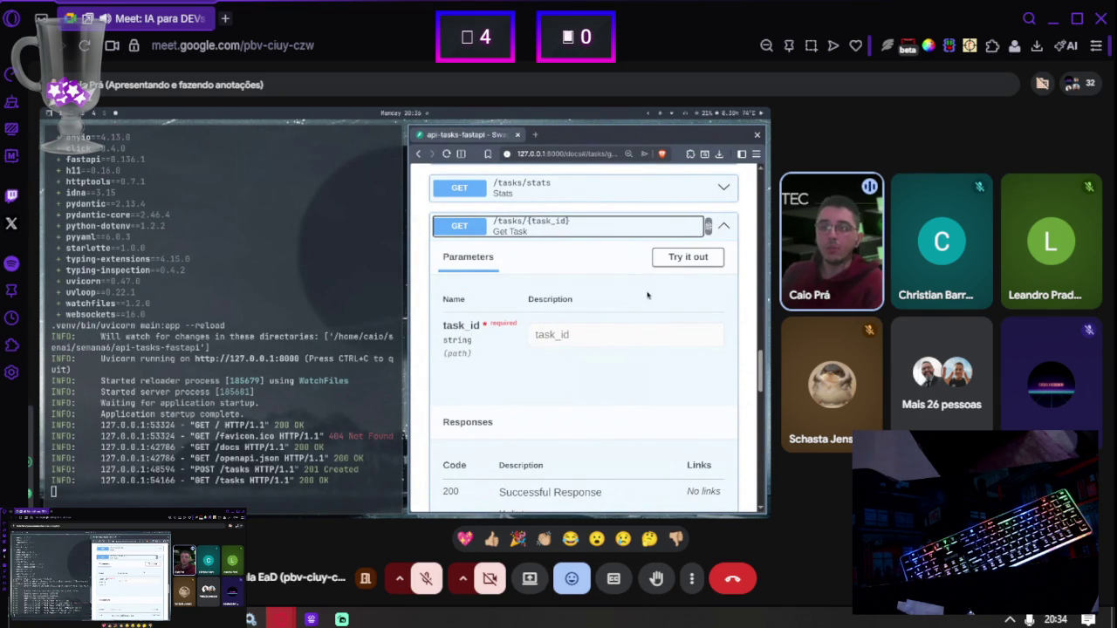
Execute Get Task twice with task_id empty, then scroll down to the Schemas section.
{"action": "left_click", "coordinate": [688, 255]}
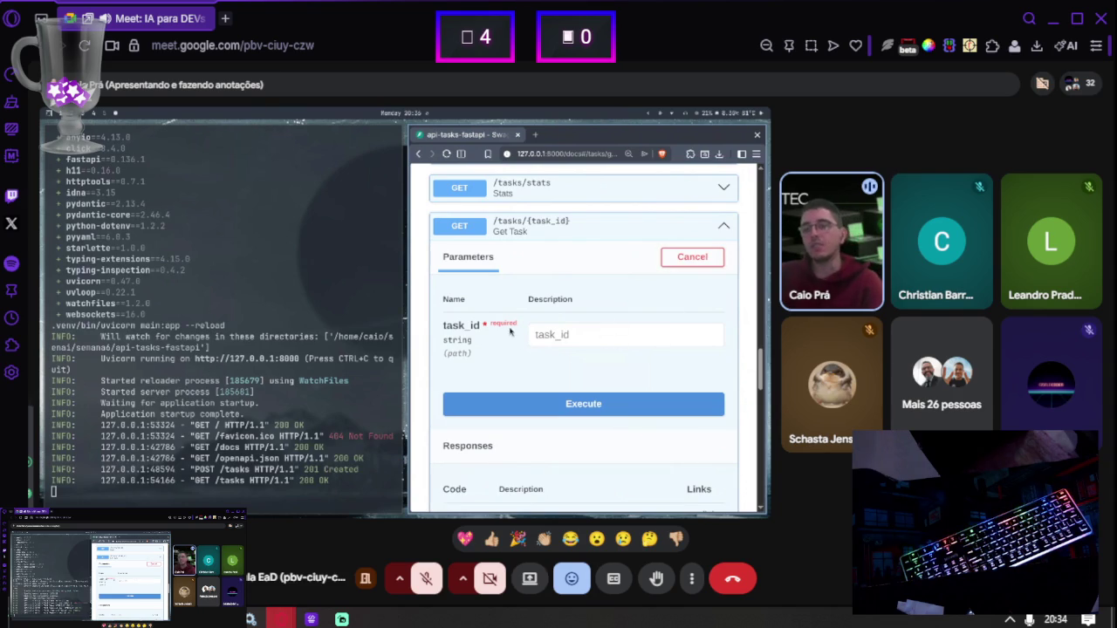
{"action": "left_click", "coordinate": [548, 403]}
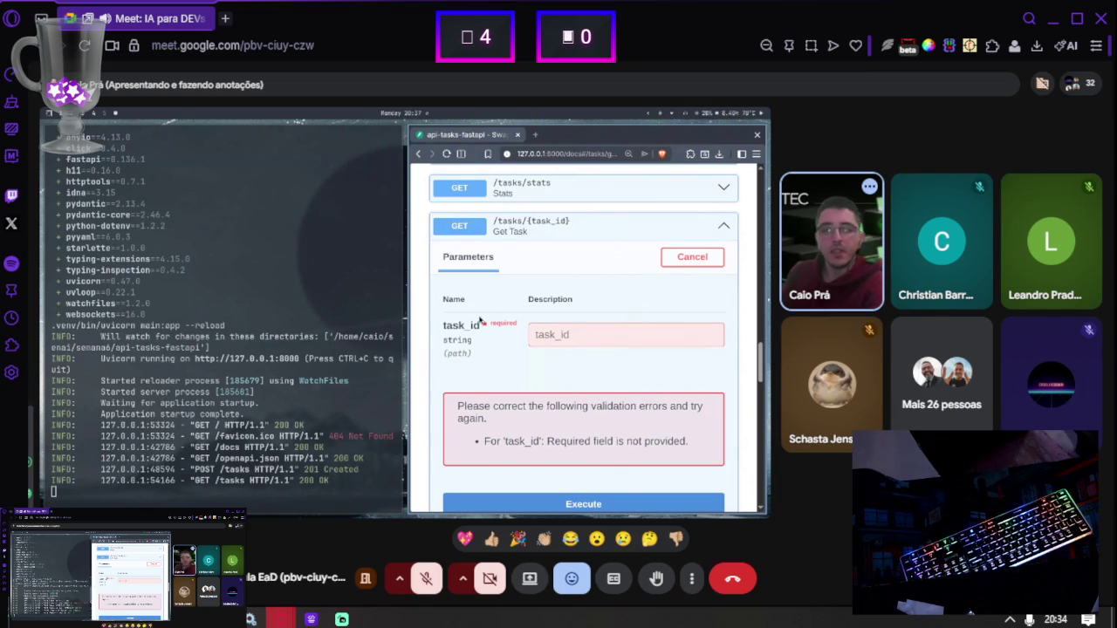
{"action": "left_click", "coordinate": [268, 471]}
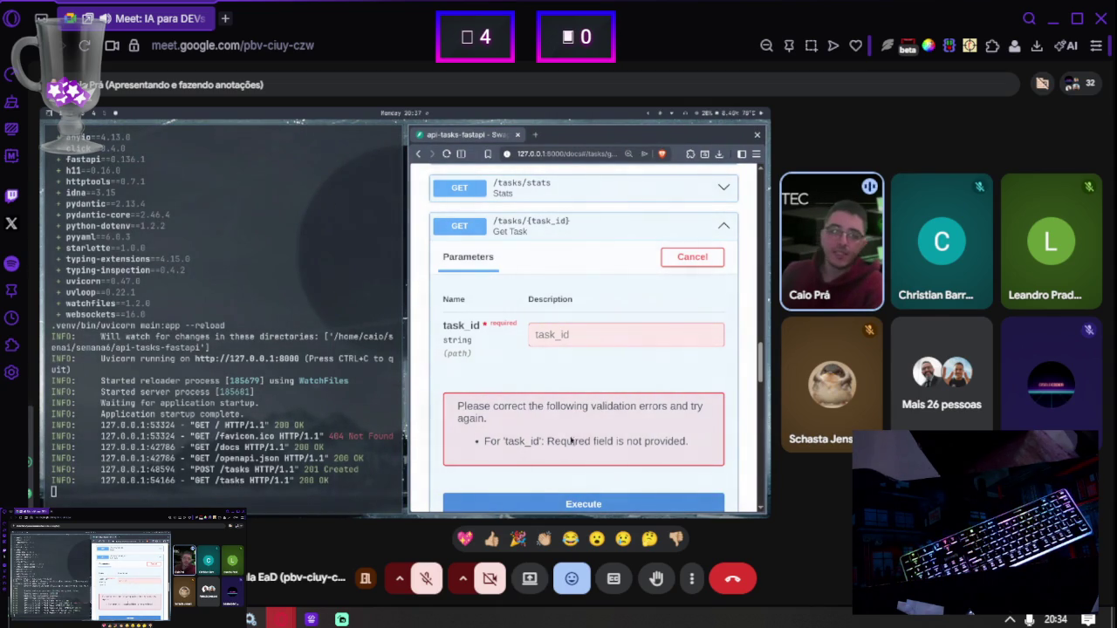
{"action": "scroll", "coordinate": [548, 456], "scroll_direction": "down", "scroll_amount": 2}
{"action": "left_click", "coordinate": [548, 449]}
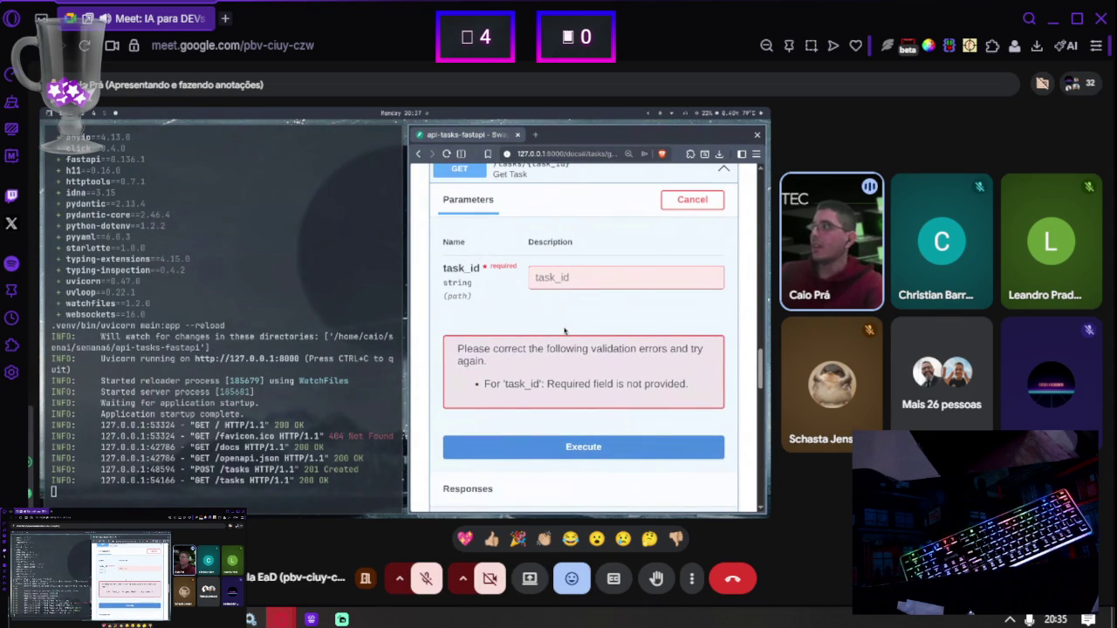
{"action": "scroll", "coordinate": [568, 327], "scroll_direction": "down", "scroll_amount": 10}
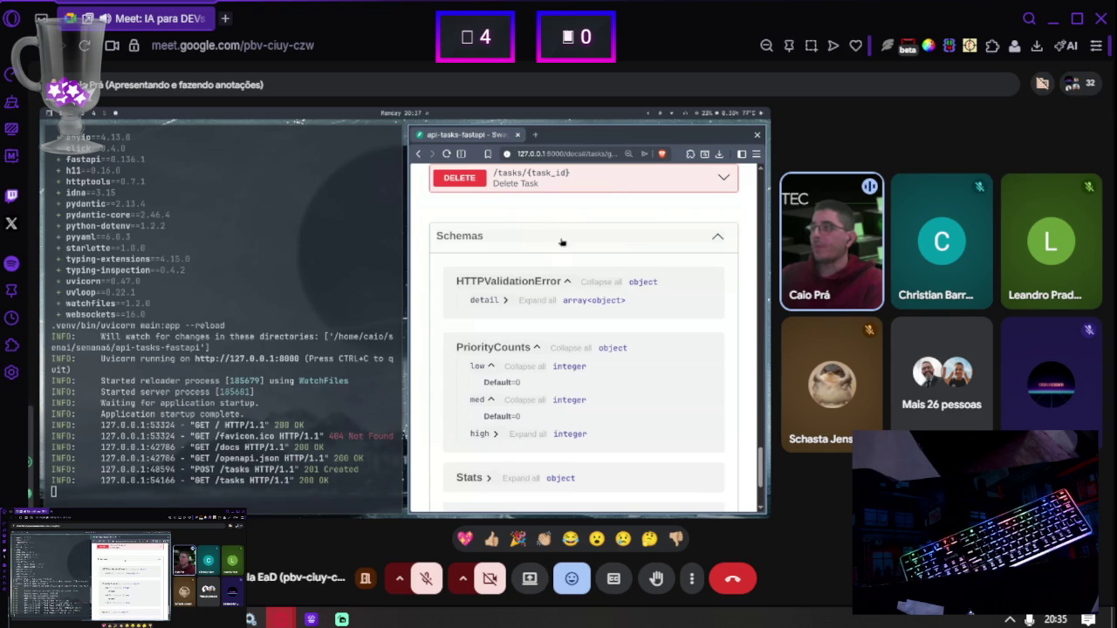
Close the Swagger browser window, stop the uvicorn server, go up one folder and clear the screen.
{"action": "key", "text": "ctrl+w"}
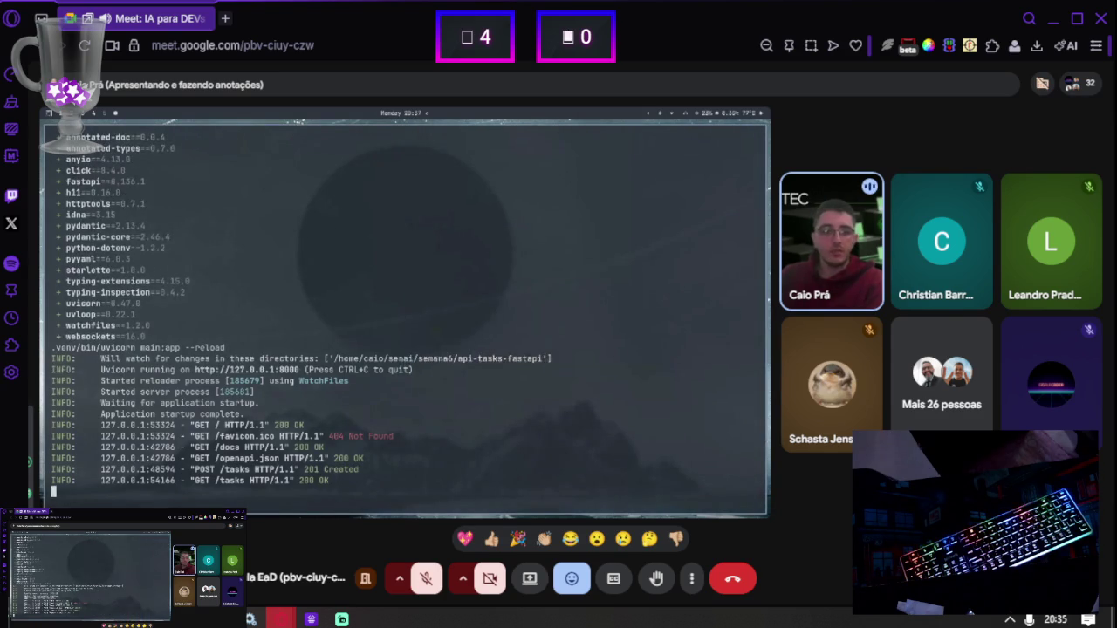
{"action": "key", "text": "ctrl+c"}
{"action": "type", "text": "cd .."}
{"action": "key", "text": "Return"}
{"action": "type", "text": "clear"}
{"action": "key", "text": "Return"}
Move into the api-tasks-demo project folder and clear the terminal.
{"action": "type", "text": "d api"}
{"action": "key", "text": "Tab"}
{"action": "type", "text": "d"}
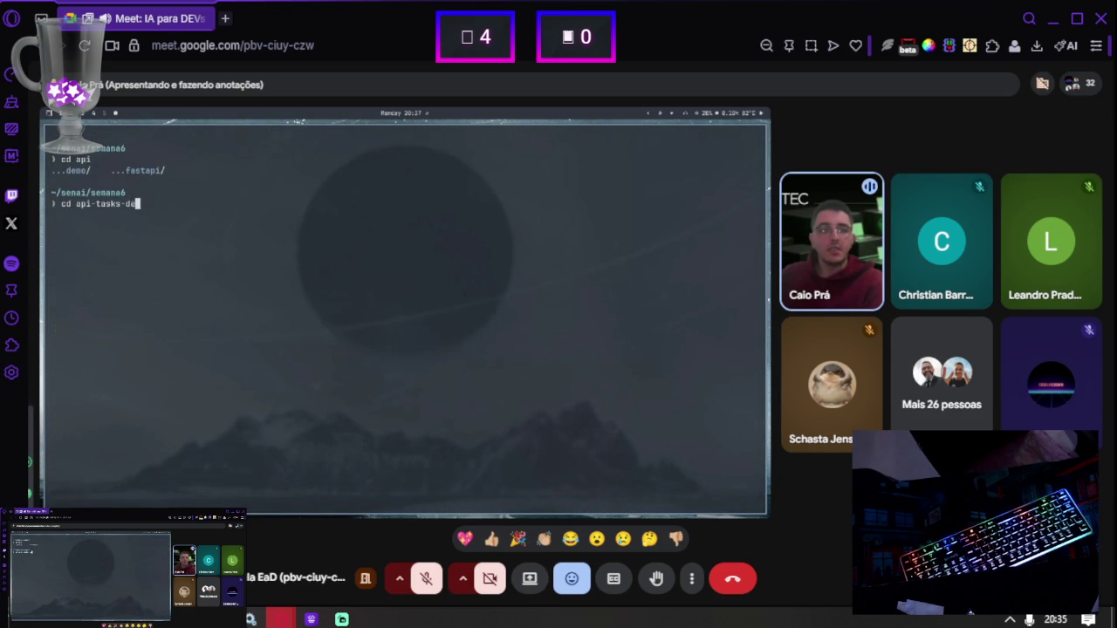
{"action": "key", "text": "Tab"}
{"action": "key", "text": "Return"}
{"action": "key", "text": "ctrl+l"}
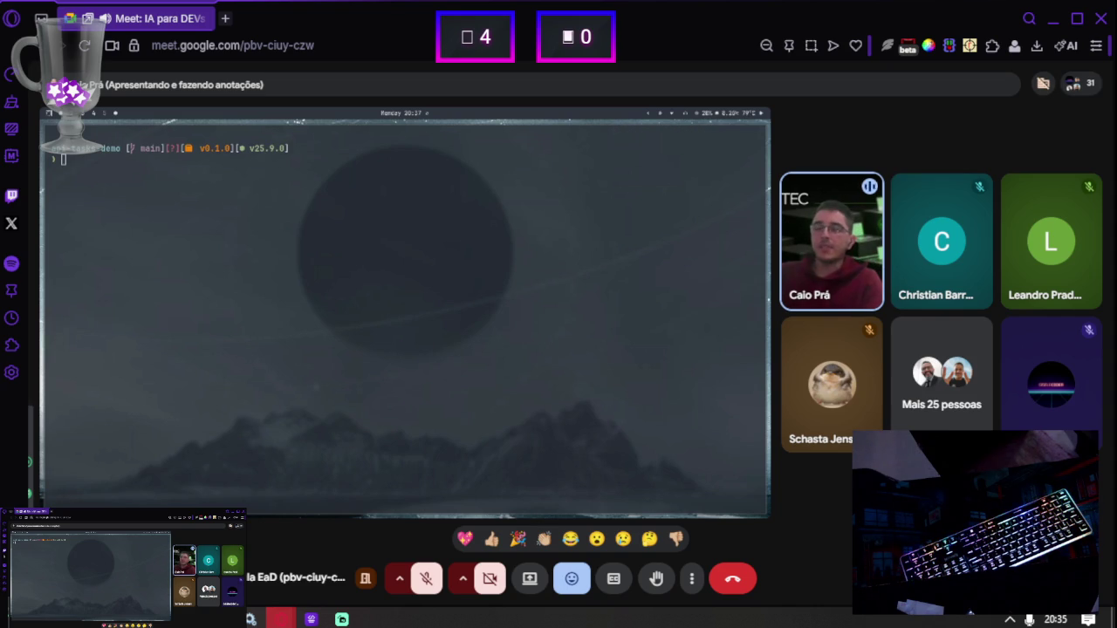
{"action": "type", "text": "cat .e"}
{"action": "key", "text": "Tab"}
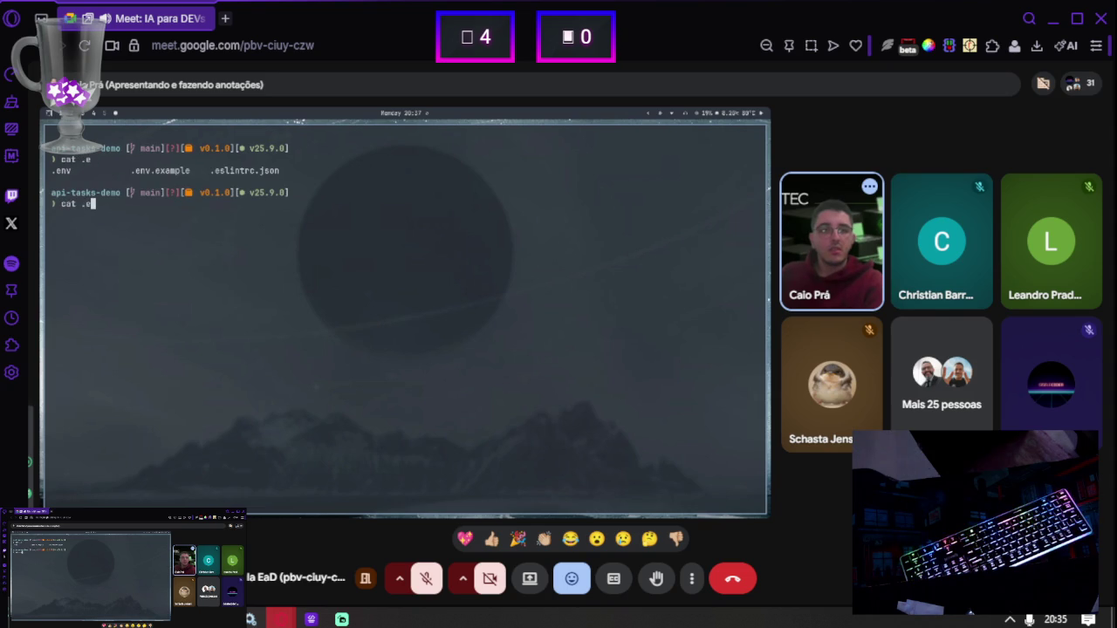
{"action": "type", "text": "nv"}
{"action": "key", "text": "Tab"}
{"action": "type", "text": ".example"}
{"action": "key", "text": "Return"}
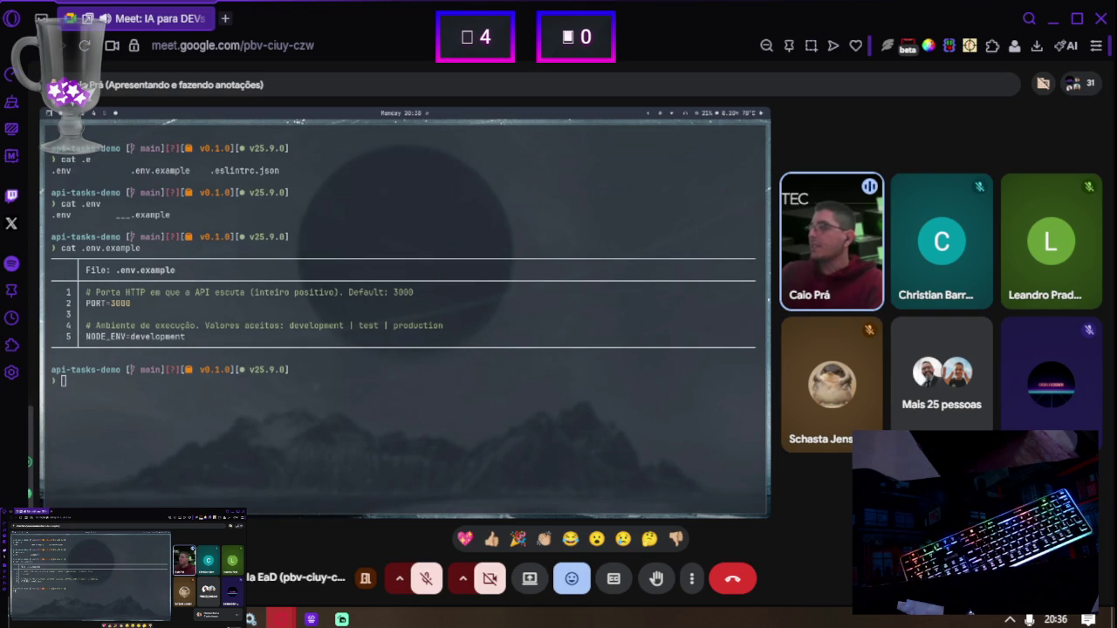
{"action": "key", "text": "ctrl+shift+v"}
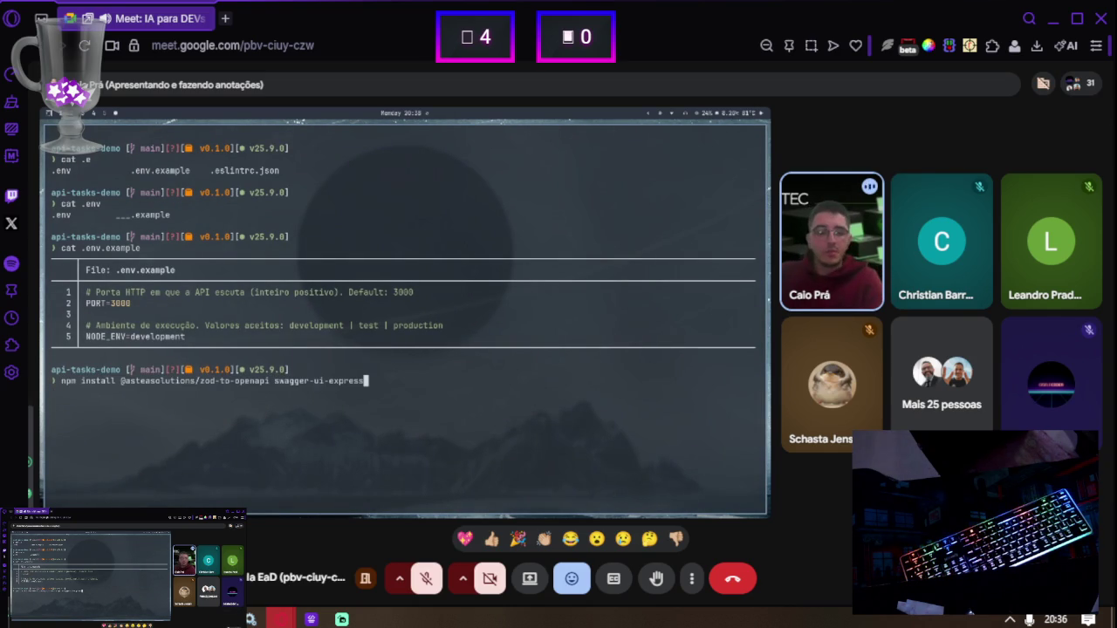
Run the npm install, which fails with an ERESOLVE zod conflict, then launch Claude Code with 'claude'.
{"action": "key", "text": "Return"}
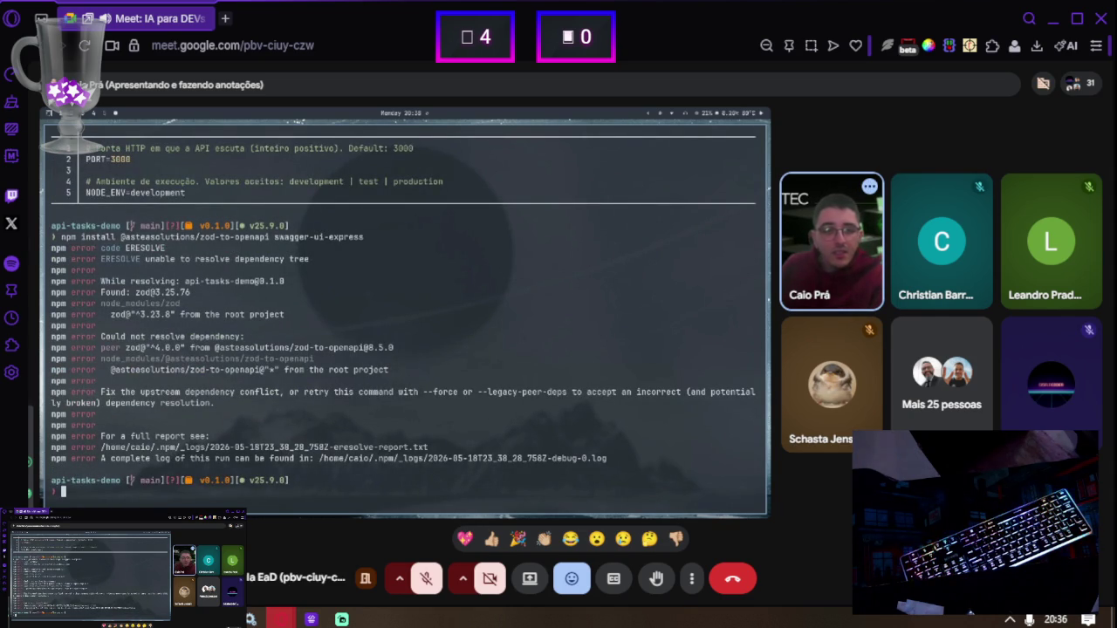
{"action": "type", "text": "claude"}
{"action": "key", "text": "Return"}
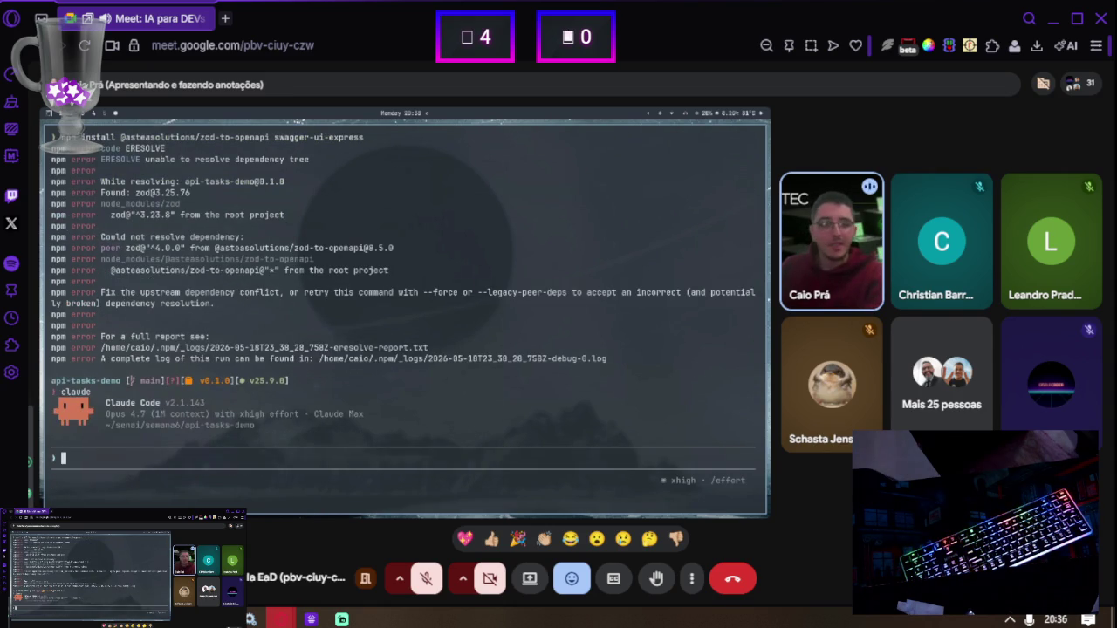
Ask Claude Code to install zod-to-openapi and swagger-ui-express, approve it, and choose 'Install v7 (zod v3 compatible)'.
{"action": "type", "text": "Instal"}
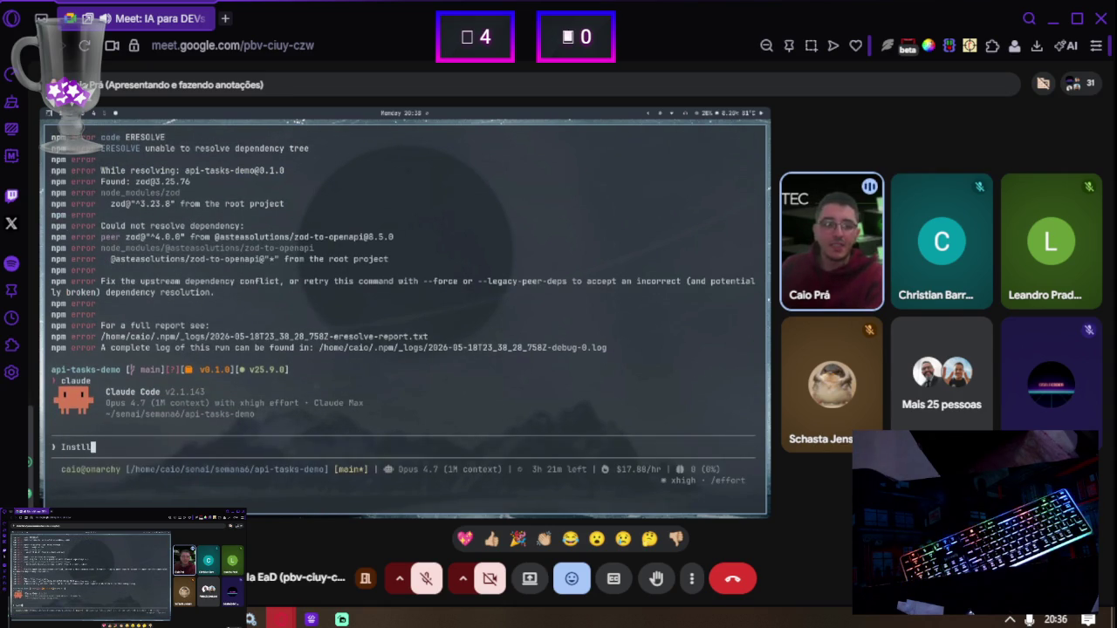
{"action": "type", "text": "l "}
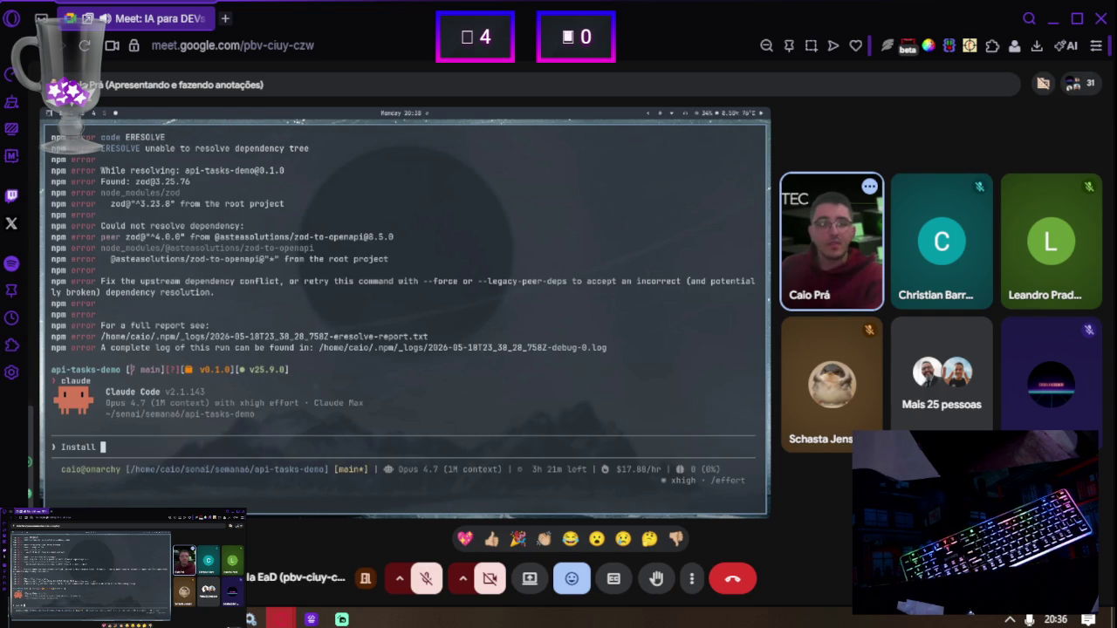
{"action": "type", "text": "`npm install @asteasolutions/zod-to-openapi swagger-ui-express"}
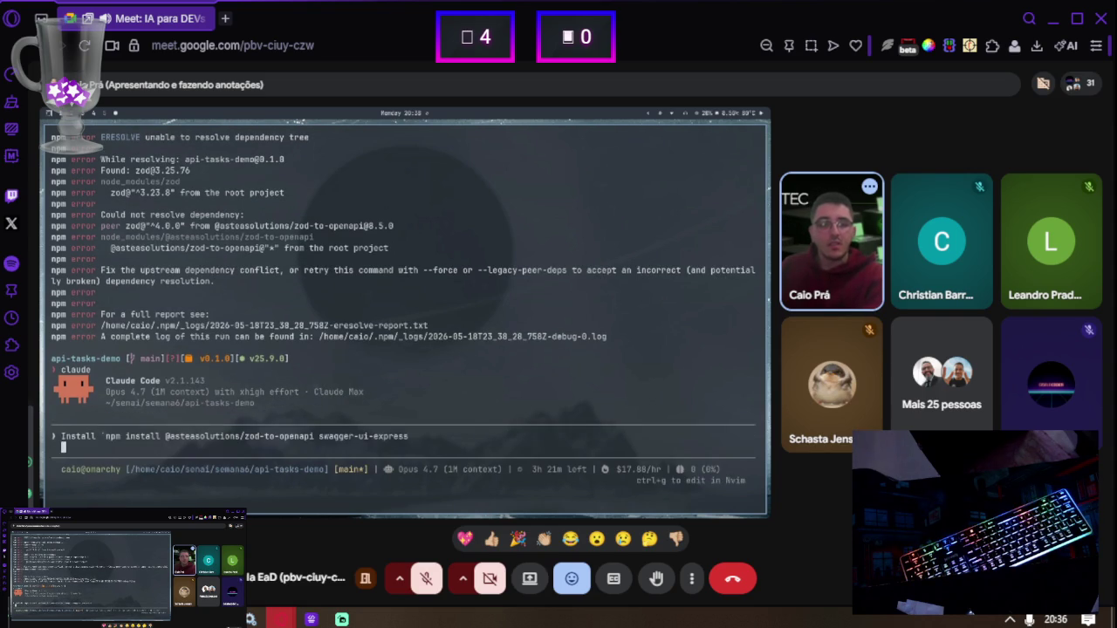
{"action": "type", "text": "`"}
{"action": "key", "text": "Return"}
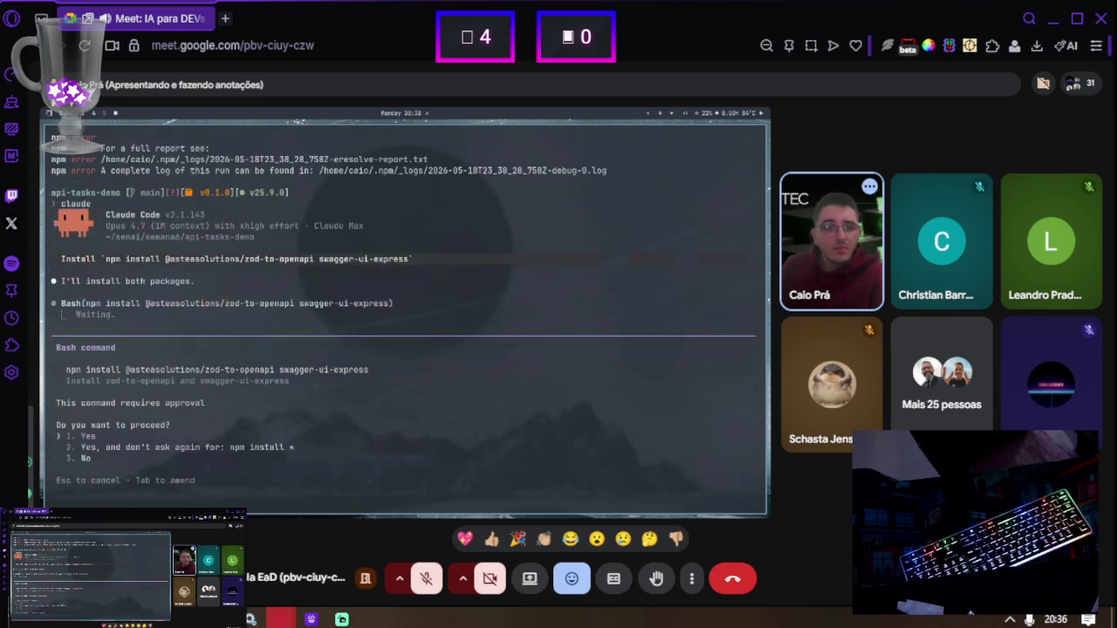
{"action": "key", "text": "Return"}
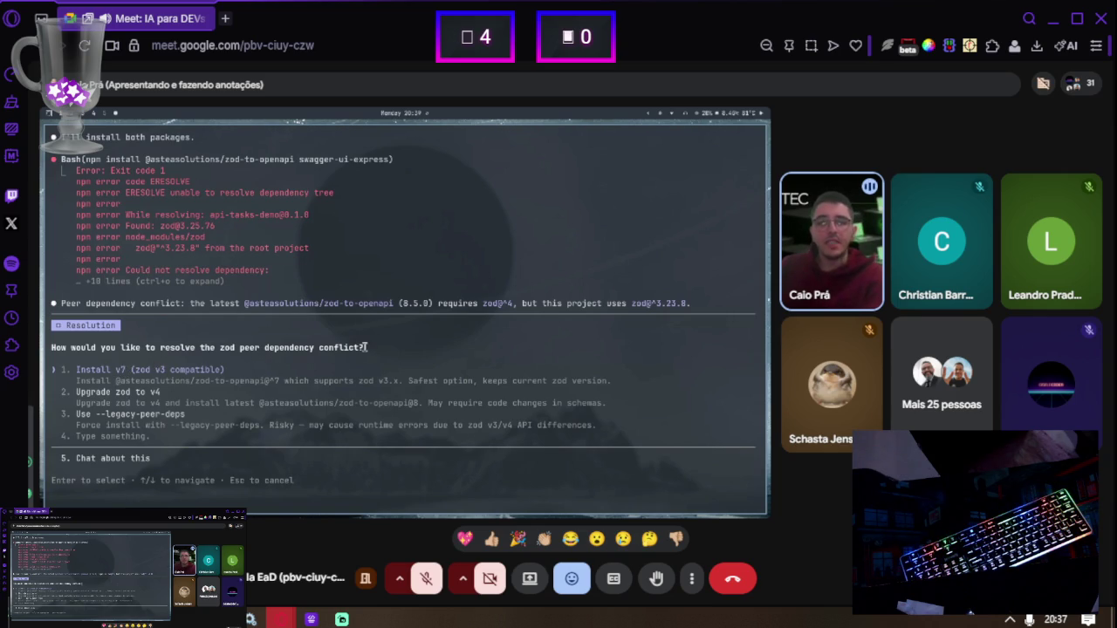
{"action": "key", "text": "Return"}
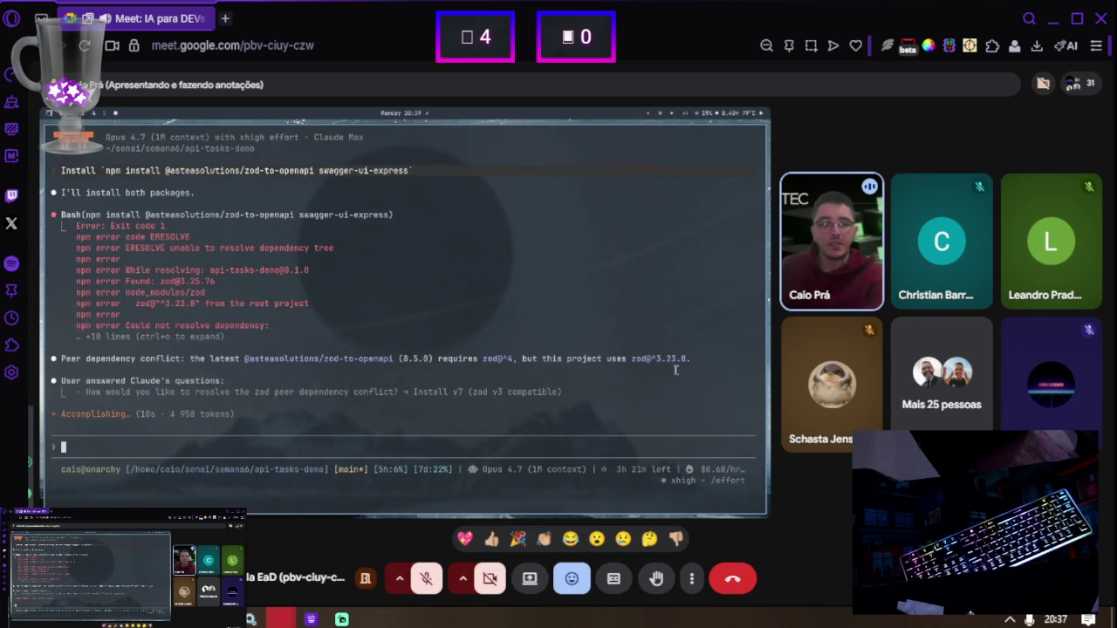
Approve Claude's v7 install and npm ls checks, giving zod-to-openapi 7.3.4 and swagger-ui-express 5.0.1.
{"action": "key", "text": "Return"}
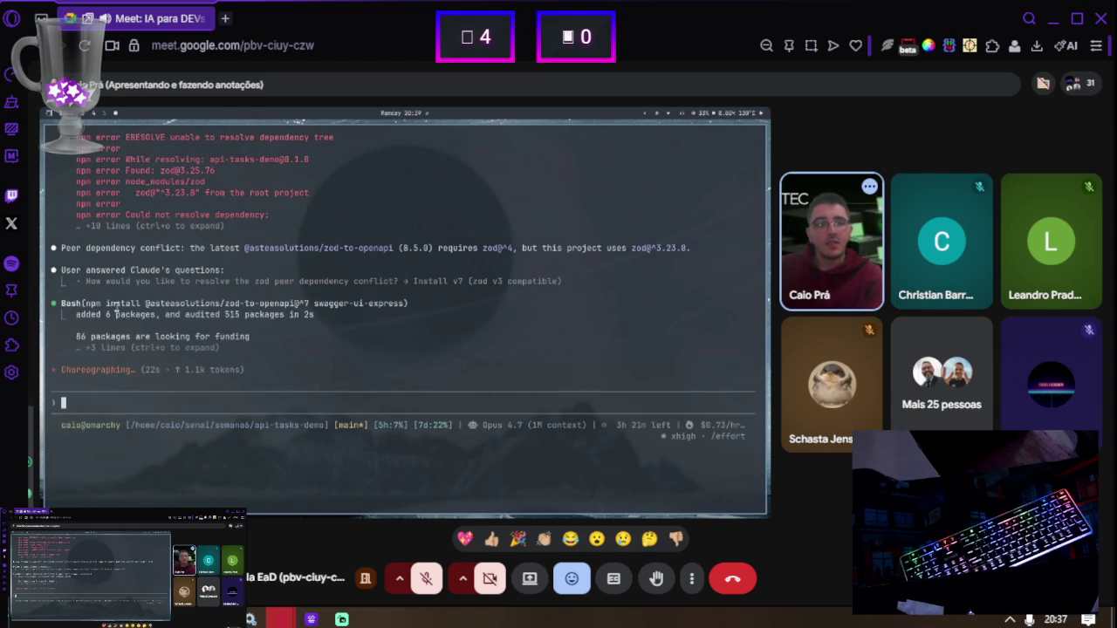
{"action": "left_click_drag", "start_coordinate": [85, 303], "coordinate": [402, 303]}
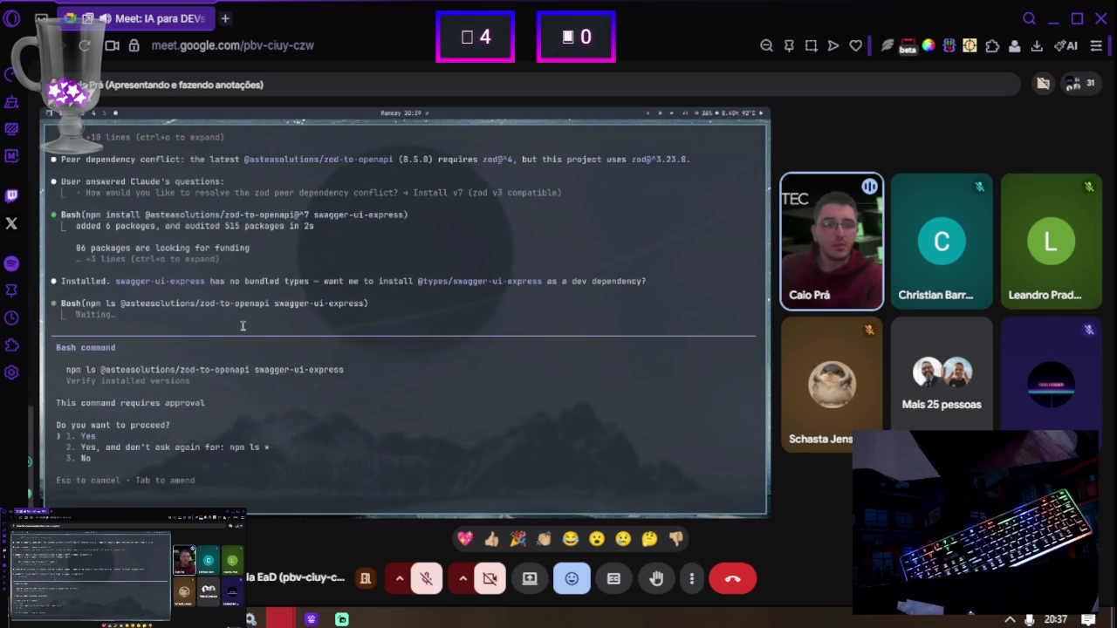
{"action": "key", "text": "Return"}
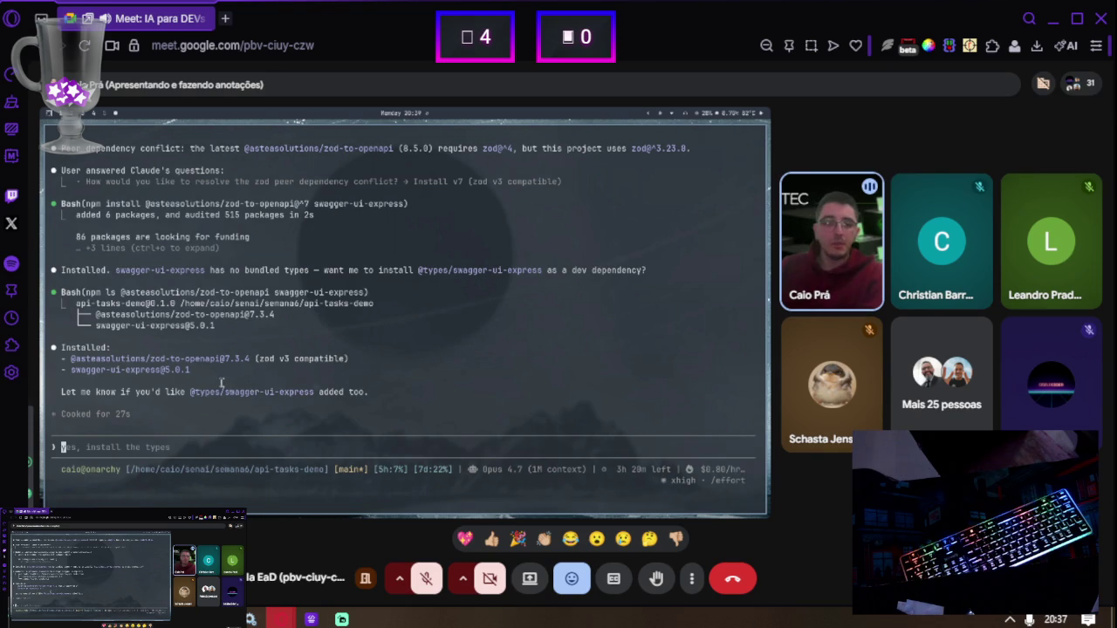
{"action": "mouse_move", "coordinate": [190, 392]}
{"action": "left_mouse_down"}
{"action": "mouse_move", "coordinate": [261, 402]}
{"action": "mouse_move", "coordinate": [313, 392]}
{"action": "left_mouse_up"}
{"action": "left_click", "coordinate": [297, 397]}
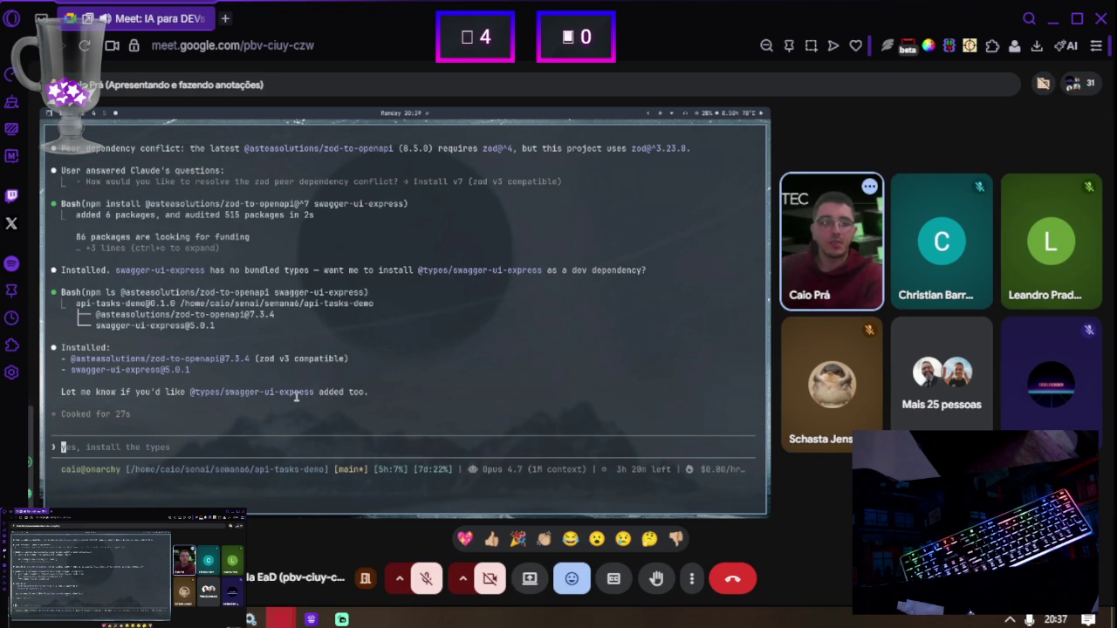
{"action": "key", "text": "Return"}
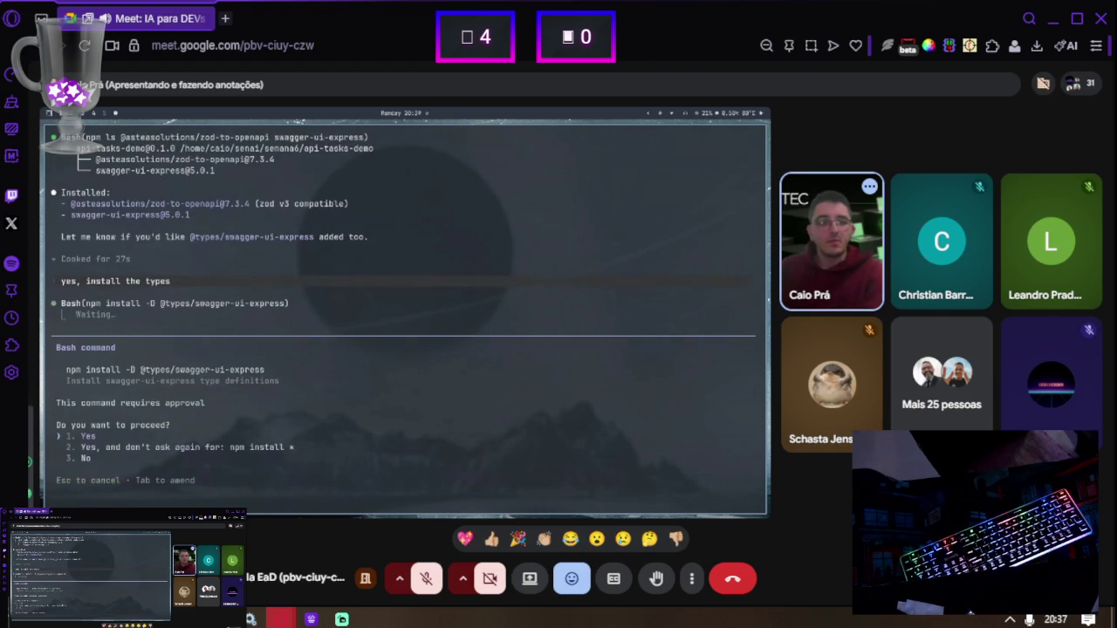
{"action": "key", "text": "Return"}
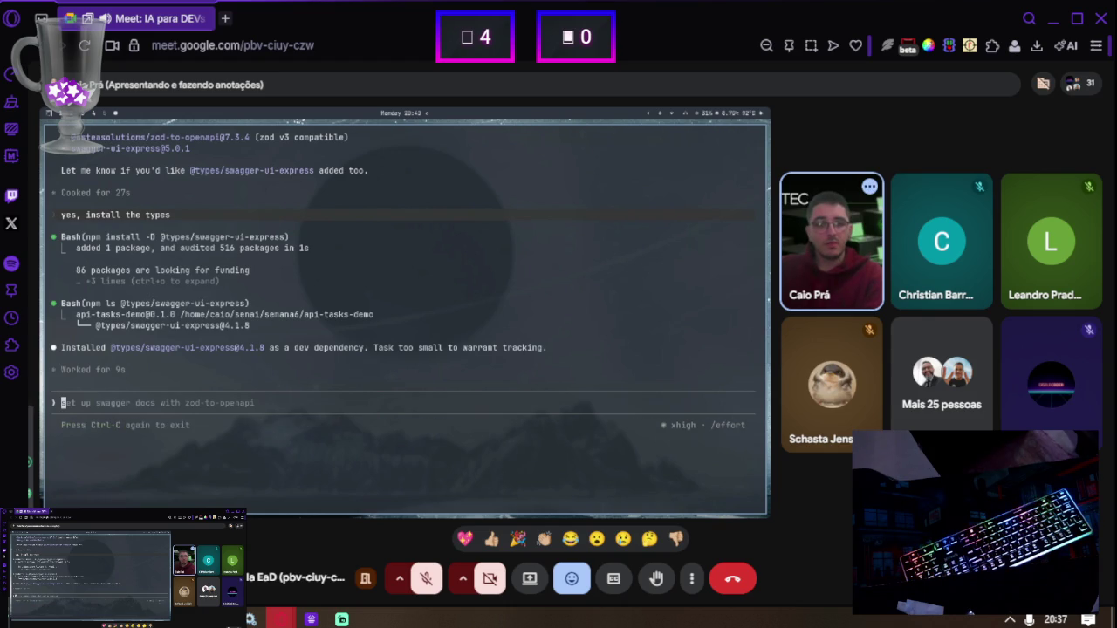
{"action": "key", "text": "ctrl+c"}
Clear the terminal to a fresh prompt in api-tasks-demo.
{"action": "type", "text": "clear"}
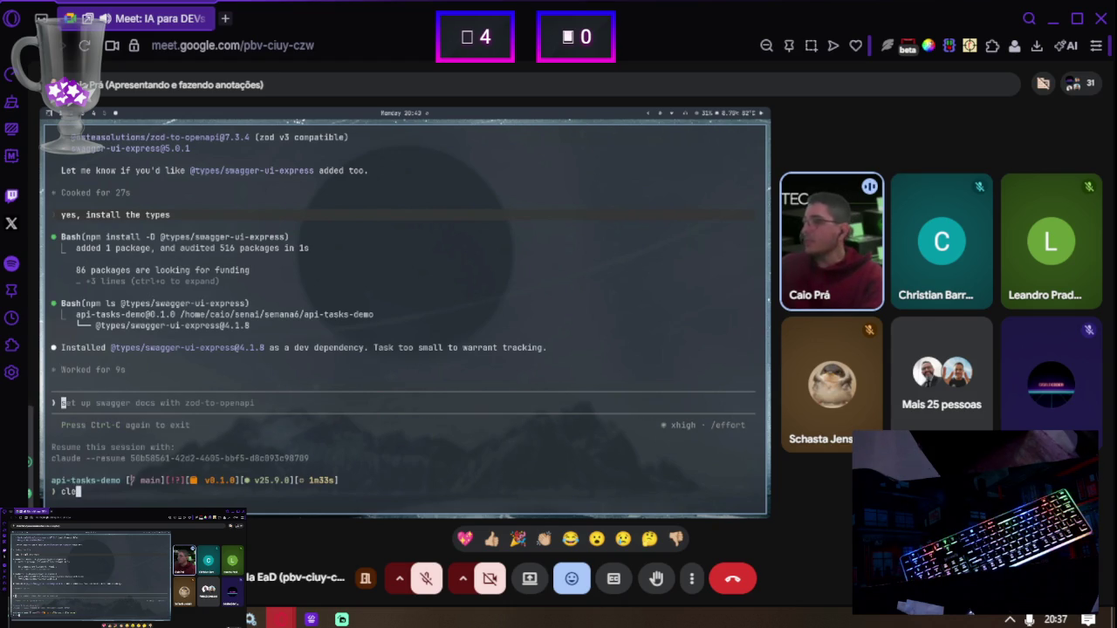
{"action": "key", "text": "Return"}
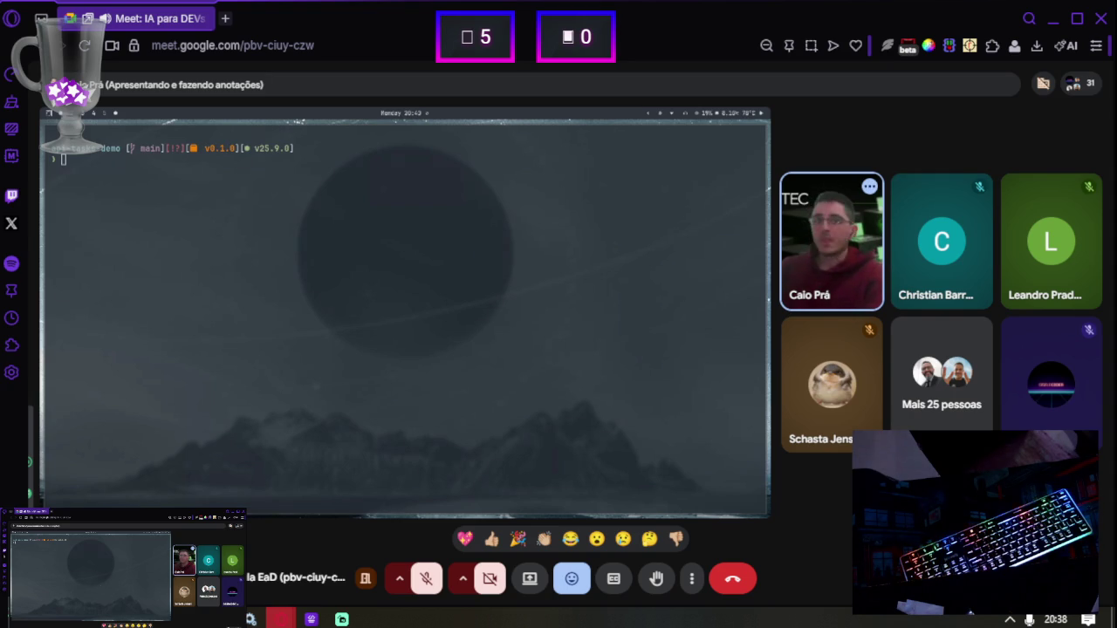
Start a new Claude Code session and submit the prompt for OpenAPI 3.1 docs with Swagger UI at /docs.
{"action": "type", "text": "claude"}
{"action": "key", "text": "Return"}
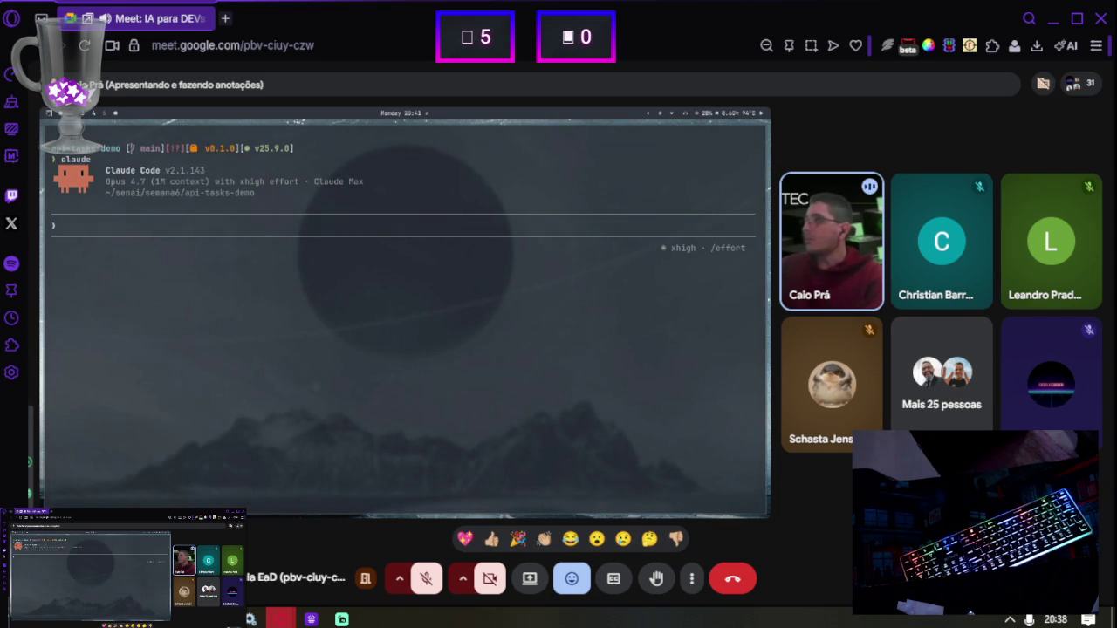
{"action": "key", "text": "ctrl+shift+v"}
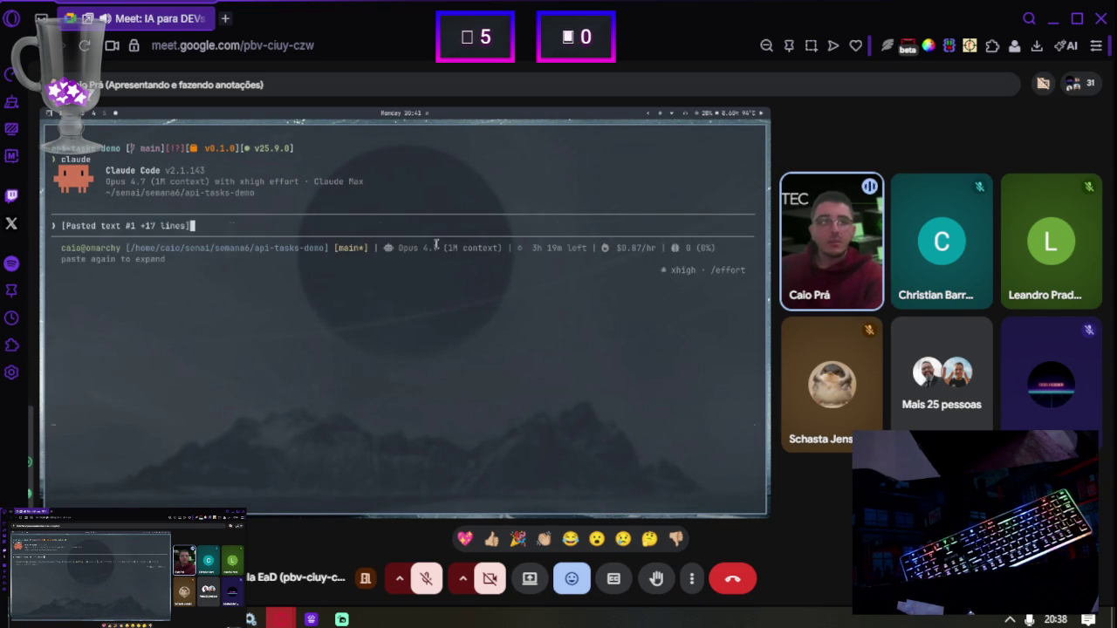
{"action": "key", "text": "ctrl+shift+v"}
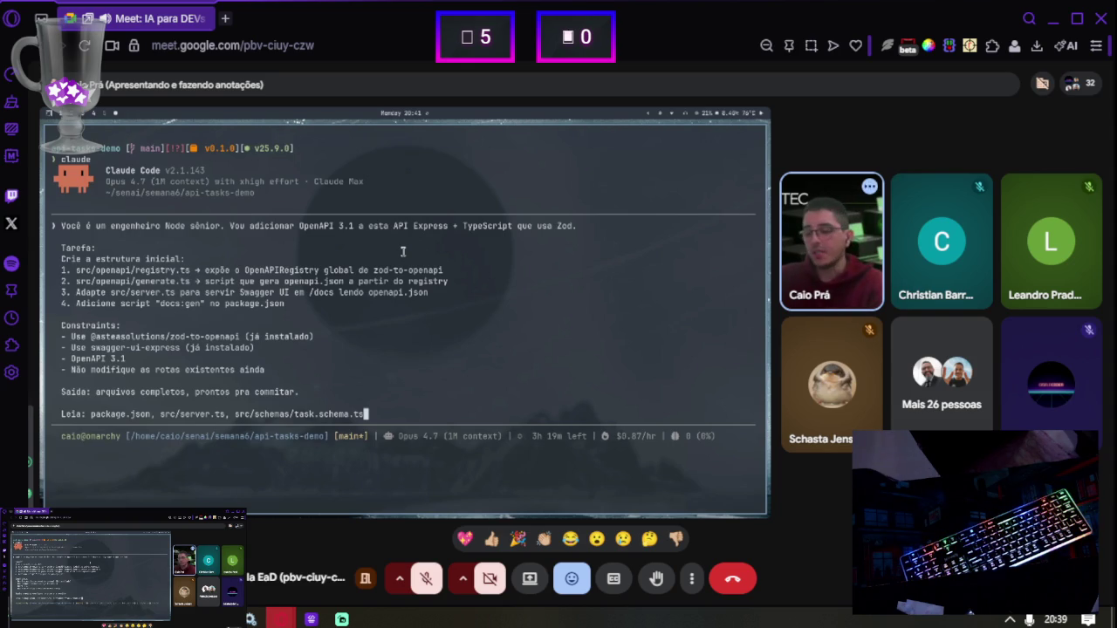
{"action": "key", "text": "Return"}
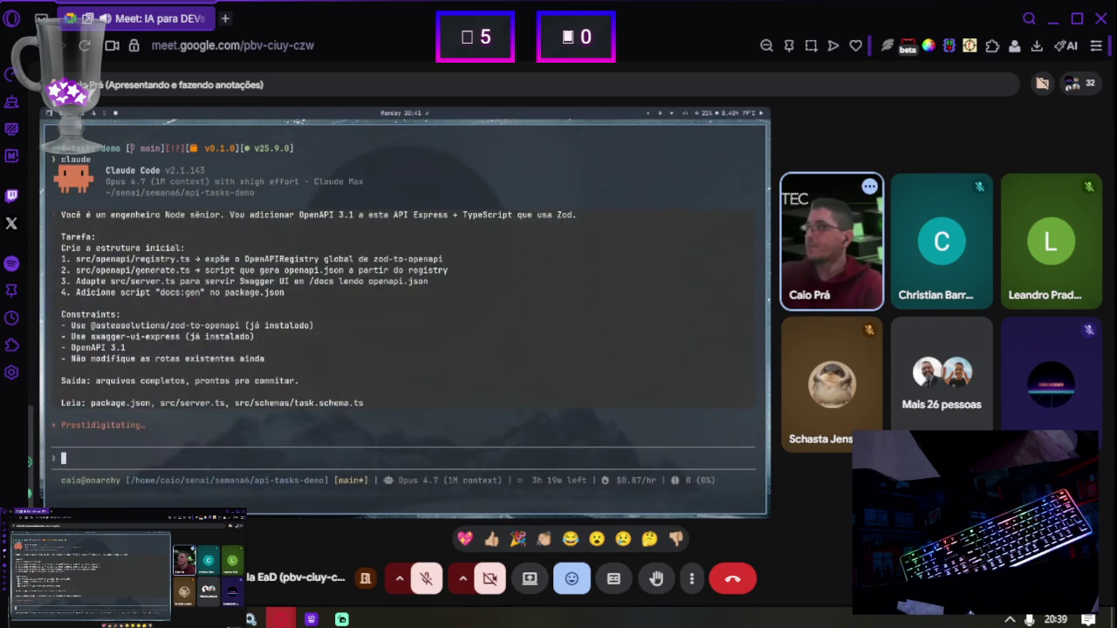